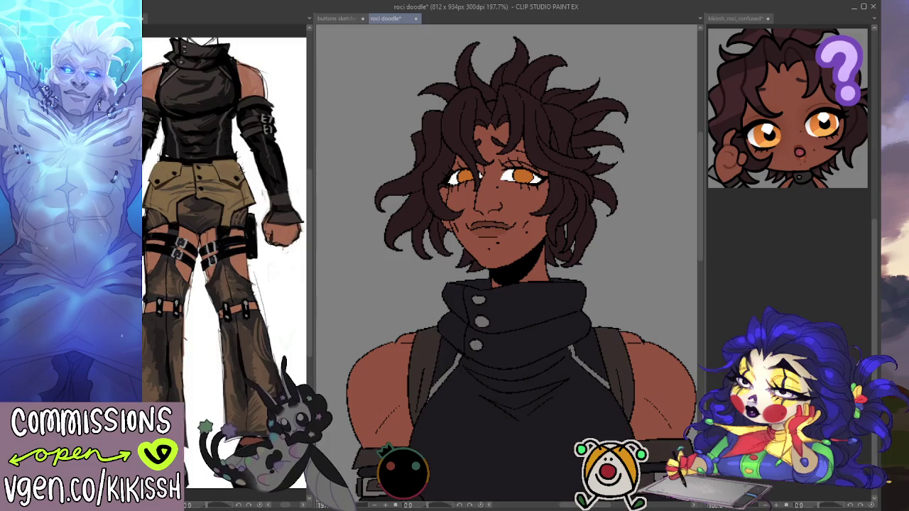
Step: Scroll to the khaki shorts and magic-wand all six oval buttons into one selection
mouse_move(703, 159)
mouse_down()
mouse_move(713, 306)
mouse_move(704, 172)
mouse_move(703, 271)
mouse_up()
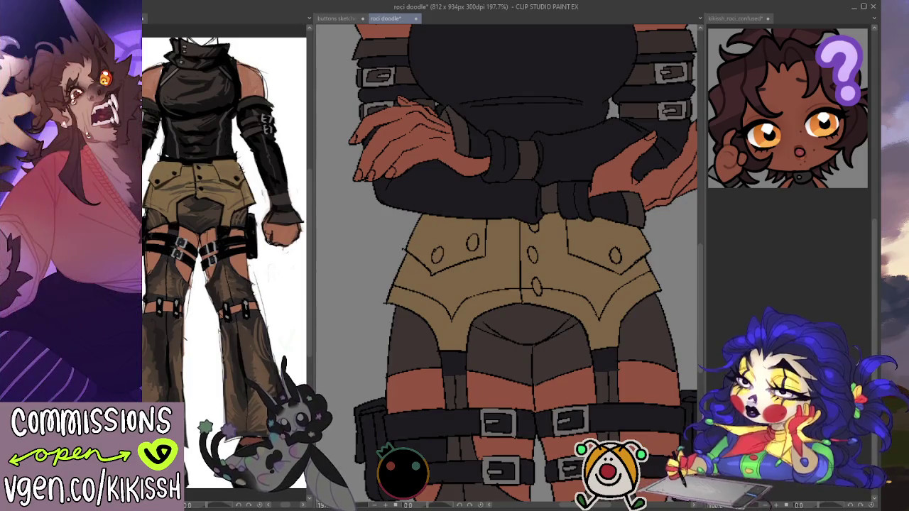
click(436, 254)
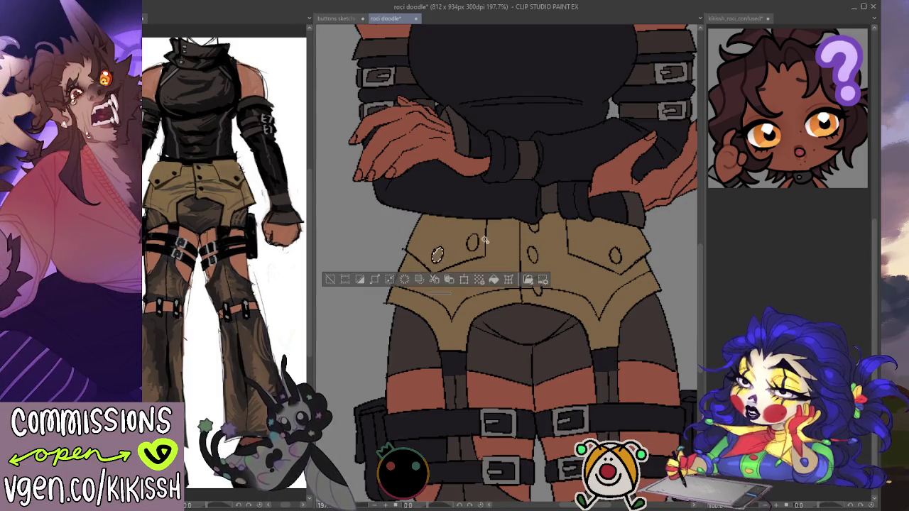
click(472, 243)
click(534, 227)
click(532, 254)
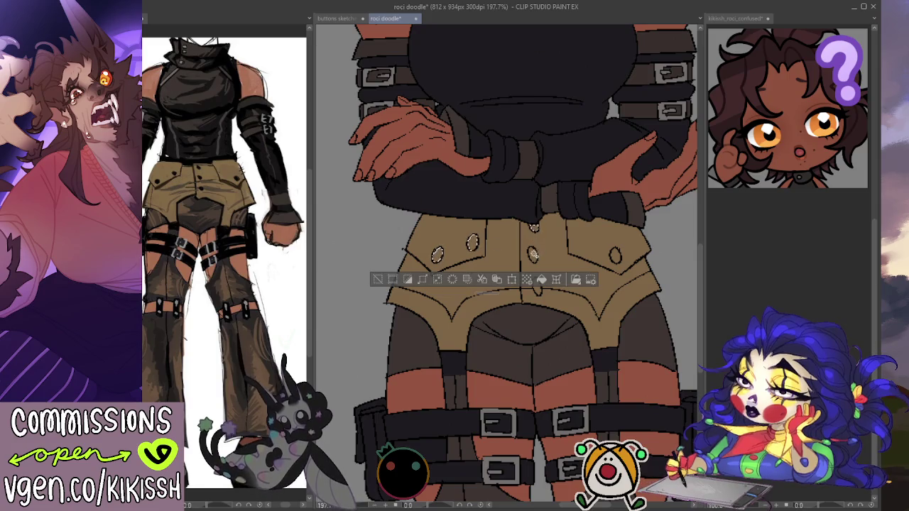
click(536, 286)
click(614, 256)
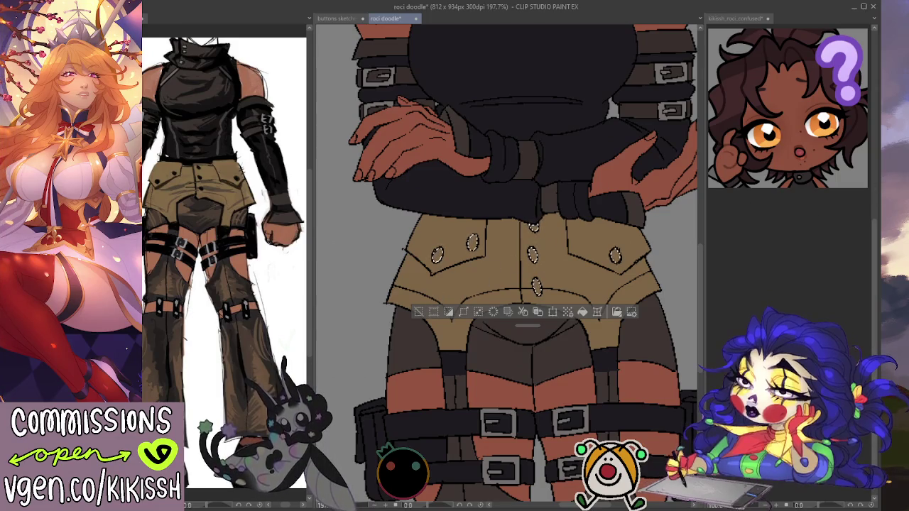
Step: Fill the selected shorts buttons with the dark colour and deselect
click(582, 312)
key(ctrl+d)
scroll(512, 351, up, 1)
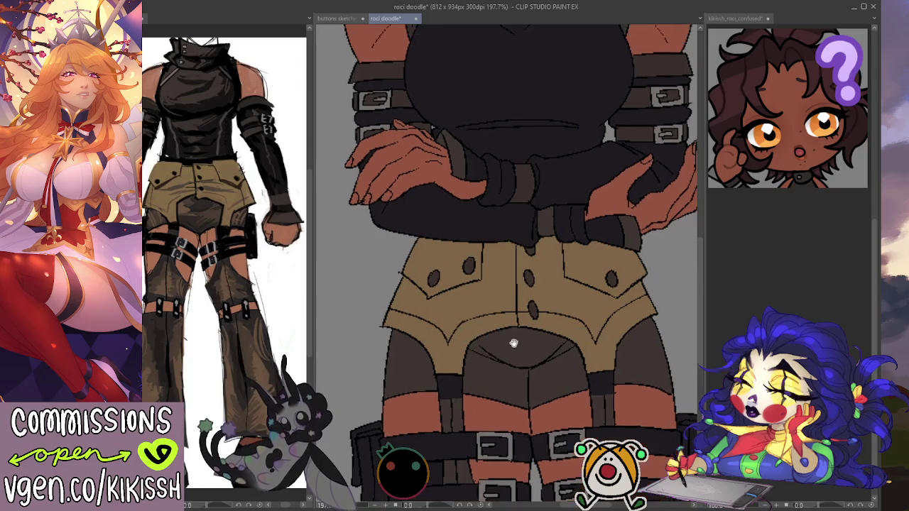
scroll(512, 351, down, 2)
scroll(511, 326, down, 2)
scroll(510, 300, down, 2)
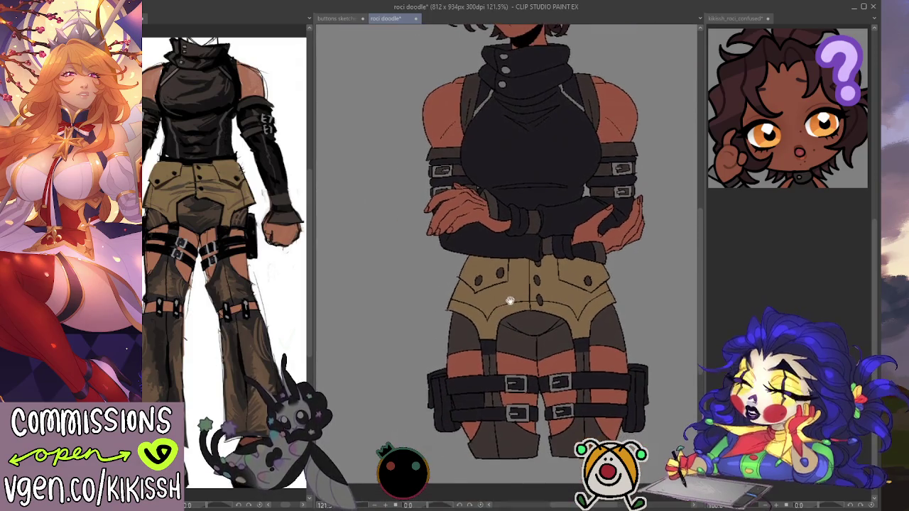
Step: Return to the roci doodle canvas and magic-wand the hair and head area
drag(509, 301, 505, 327)
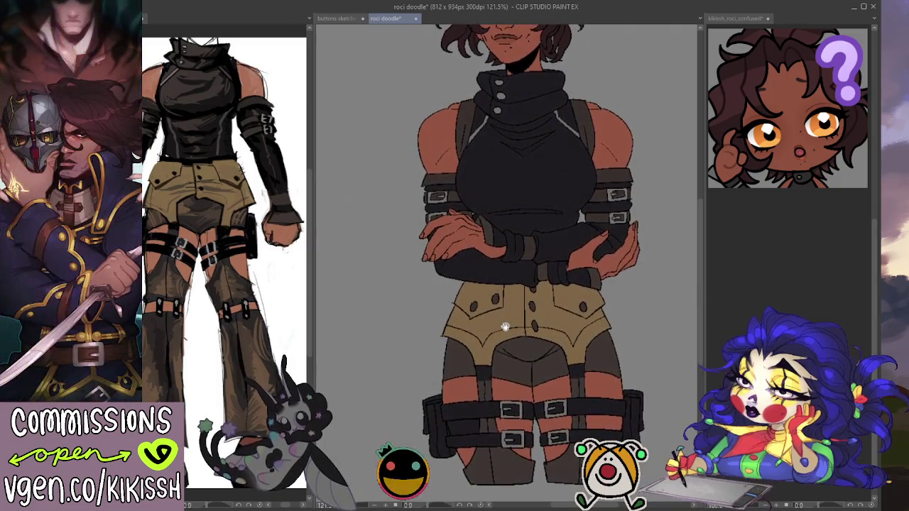
drag(504, 327, 490, 449)
scroll(486, 222, up, 1)
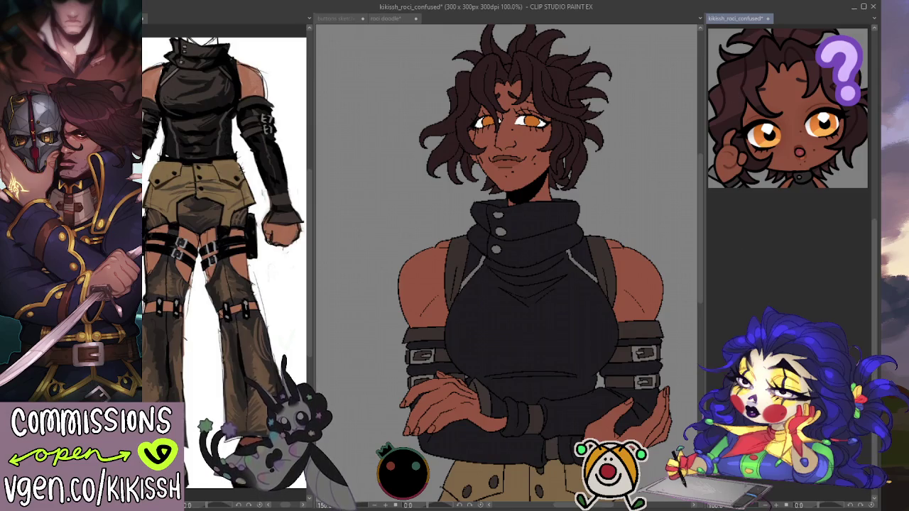
click(337, 462)
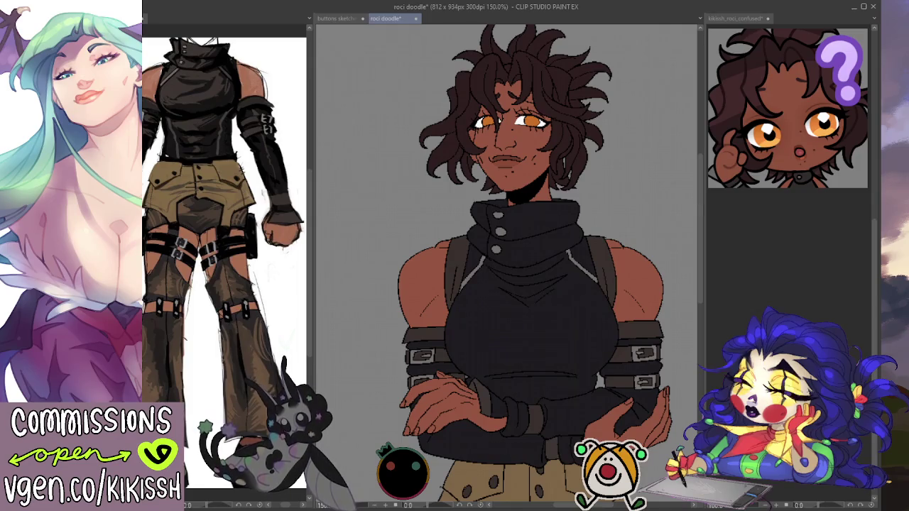
click(521, 105)
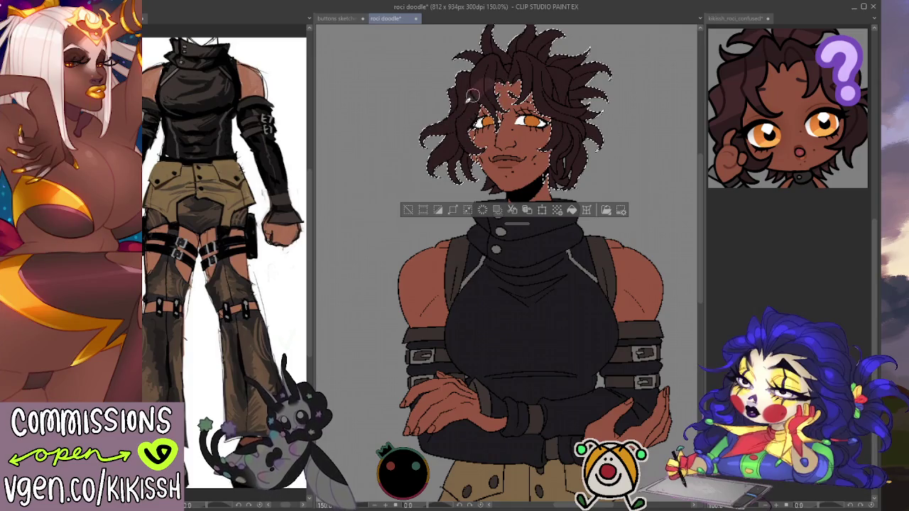
Step: Undo the pinkish hair sheen and add a small highlight dot among the hair strands
key(ctrl+z)
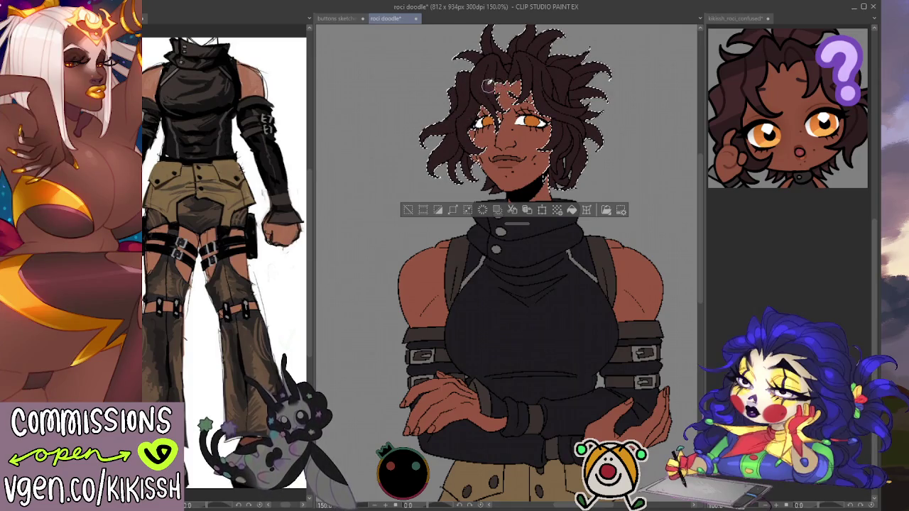
click(485, 89)
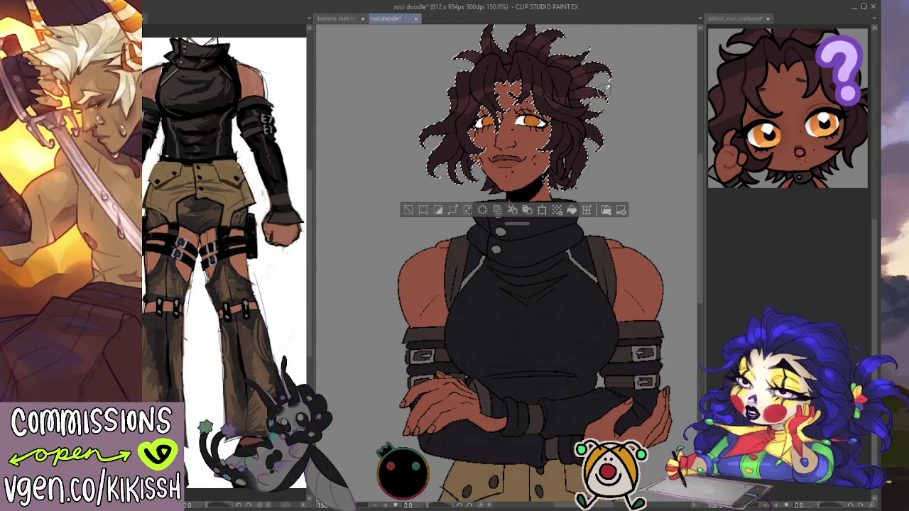
drag(593, 47, 605, 115)
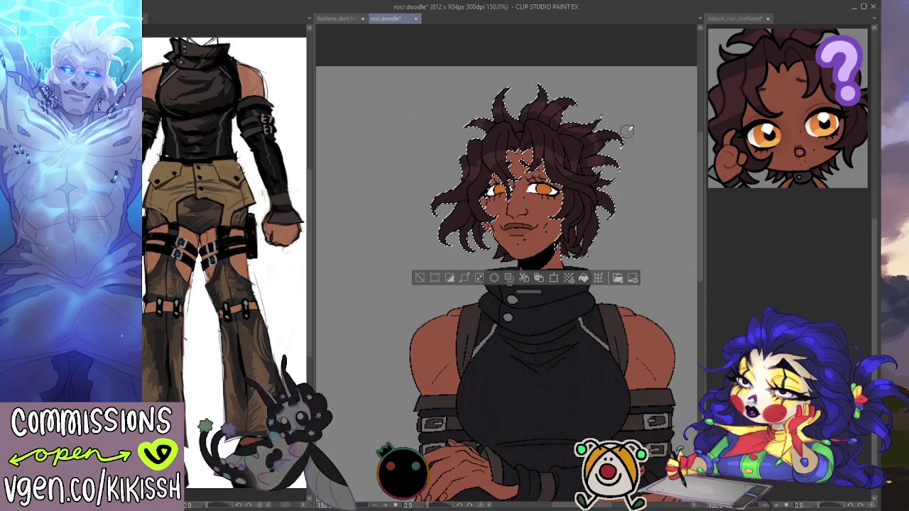
Step: Toggle the head selection to check the shaded hair, reselect the hair, then clear all selections
key(ctrl+d)
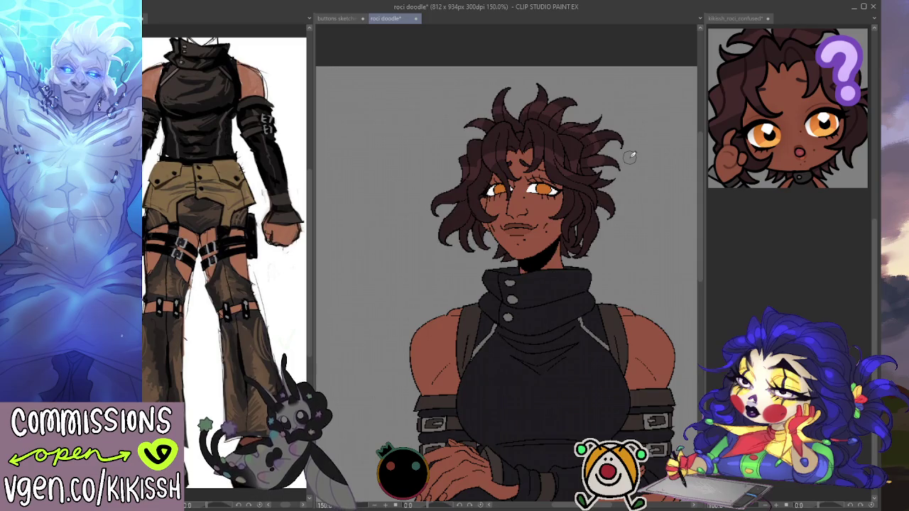
key(ctrl+shift+d)
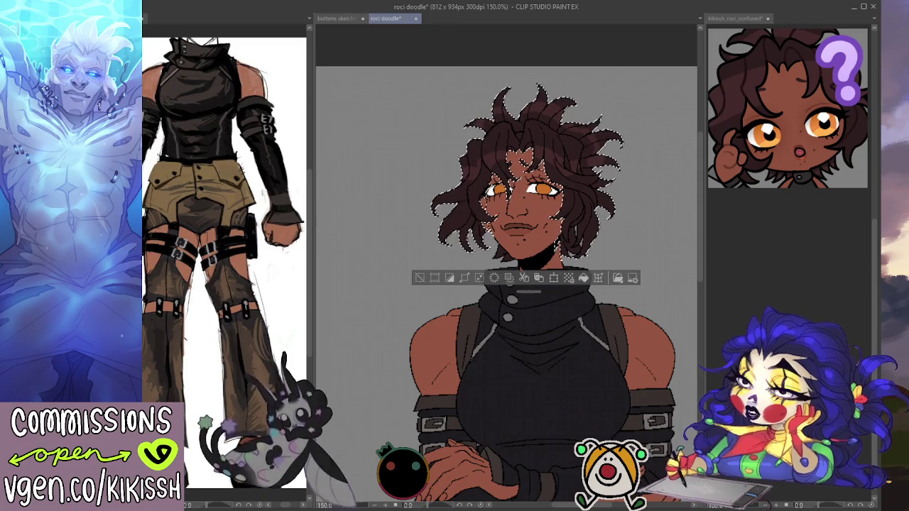
key(ctrl+d)
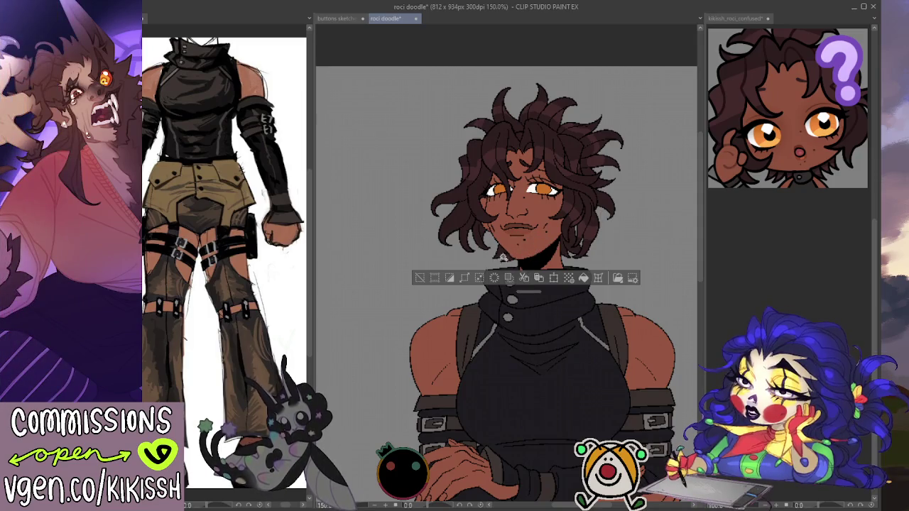
click(503, 257)
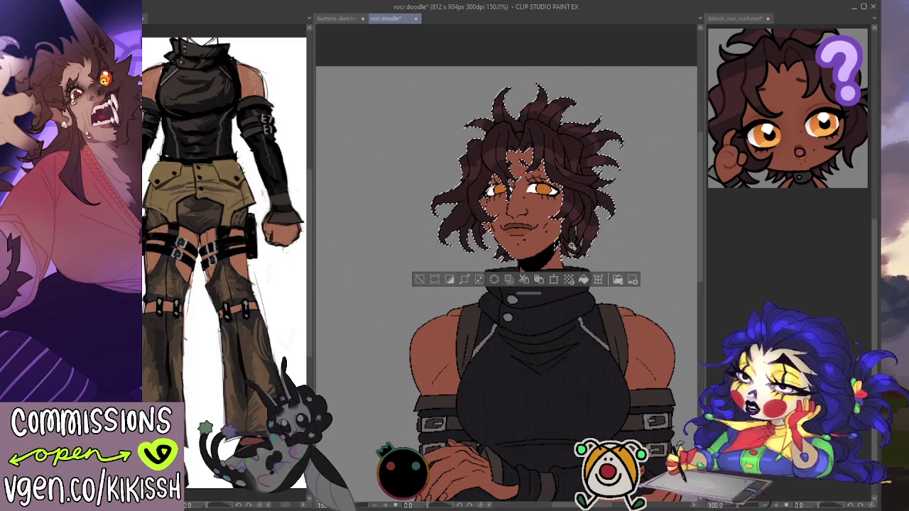
key(ctrl+d)
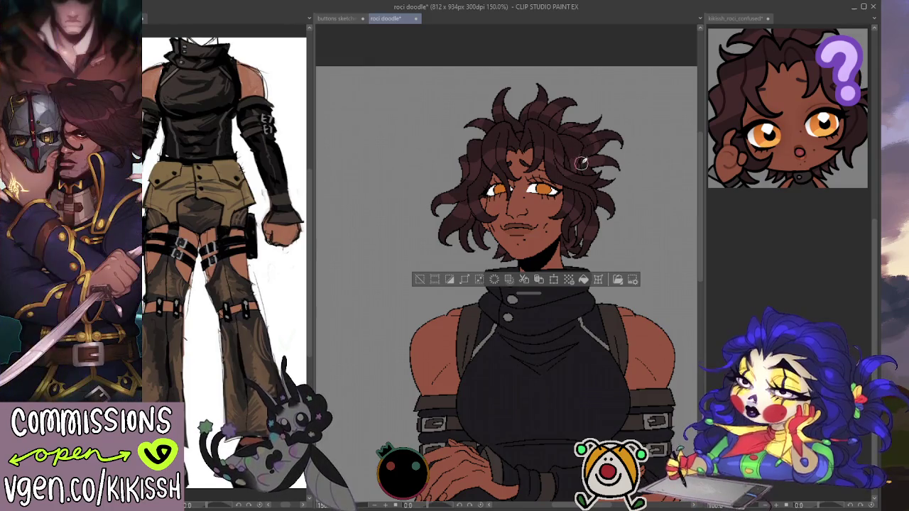
key(ctrl+d)
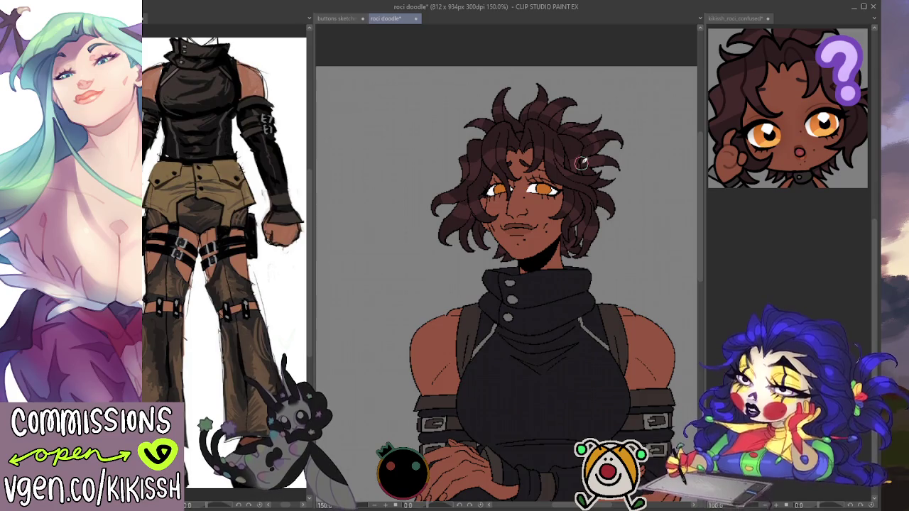
Step: Flat-colour the shorts tan, the thigh straps black and the legs warm brown
mouse_move(700, 234)
mouse_down()
mouse_move(680, 326)
mouse_move(616, 361)
mouse_up()
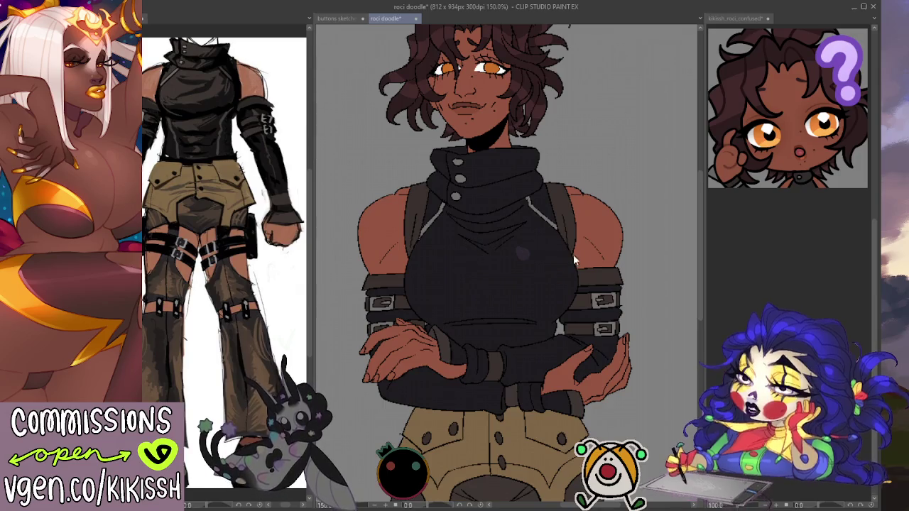
drag(602, 199, 618, 249)
mouse_move(608, 168)
mouse_down()
mouse_move(626, 255)
mouse_move(618, 107)
mouse_up()
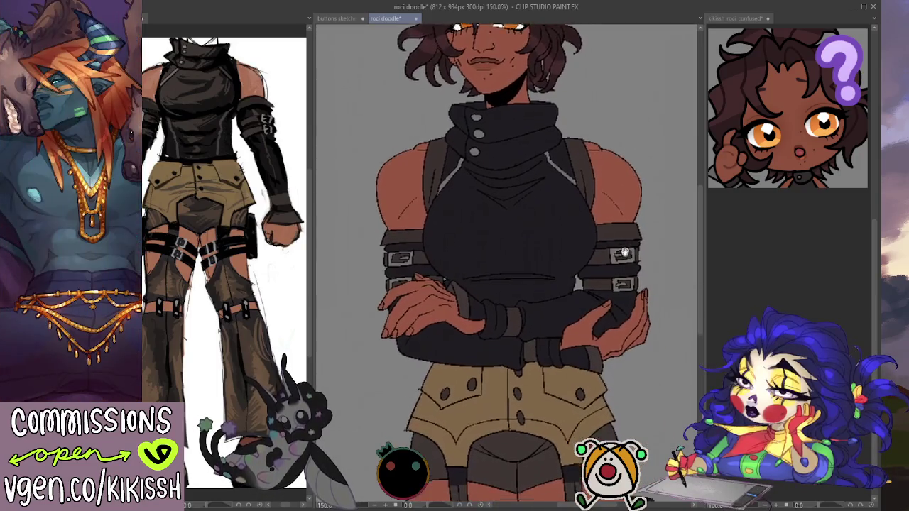
drag(615, 241, 615, 226)
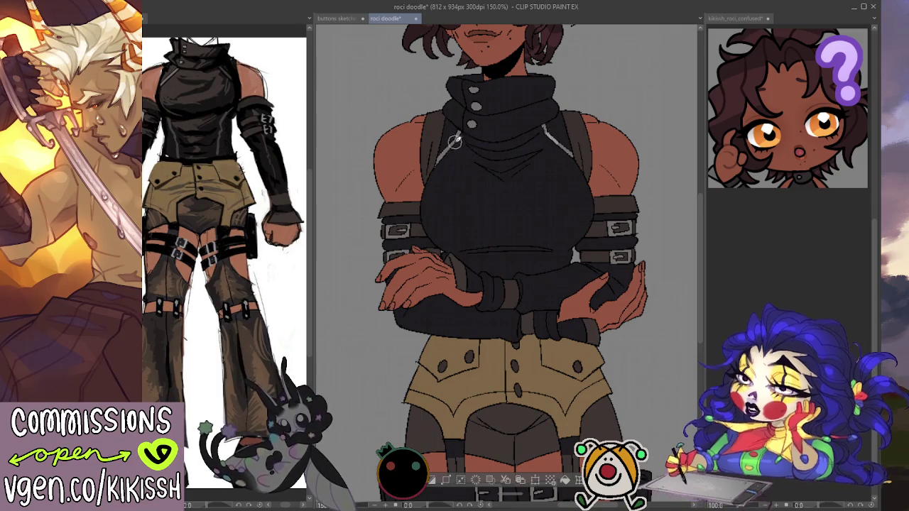
scroll(604, 199, down, 1)
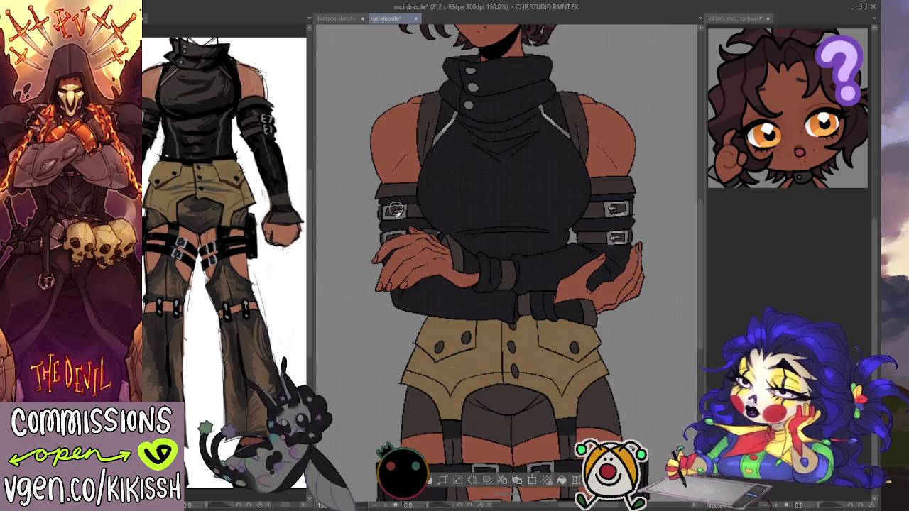
scroll(405, 253, down, 2)
scroll(441, 250, down, 2)
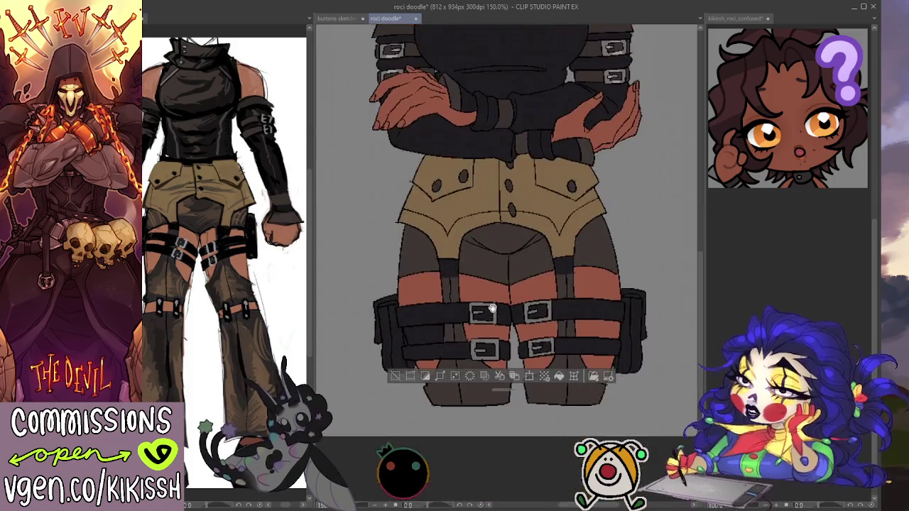
scroll(475, 248, down, 2)
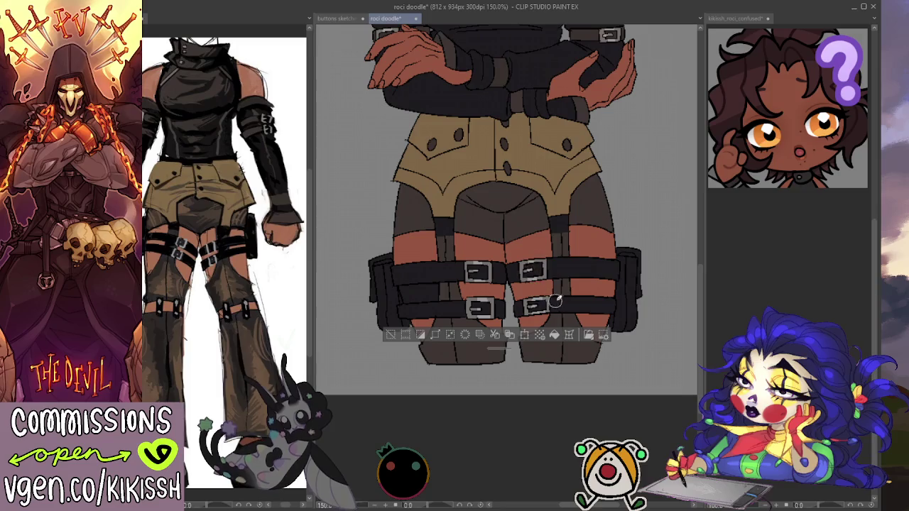
drag(582, 29, 601, 306)
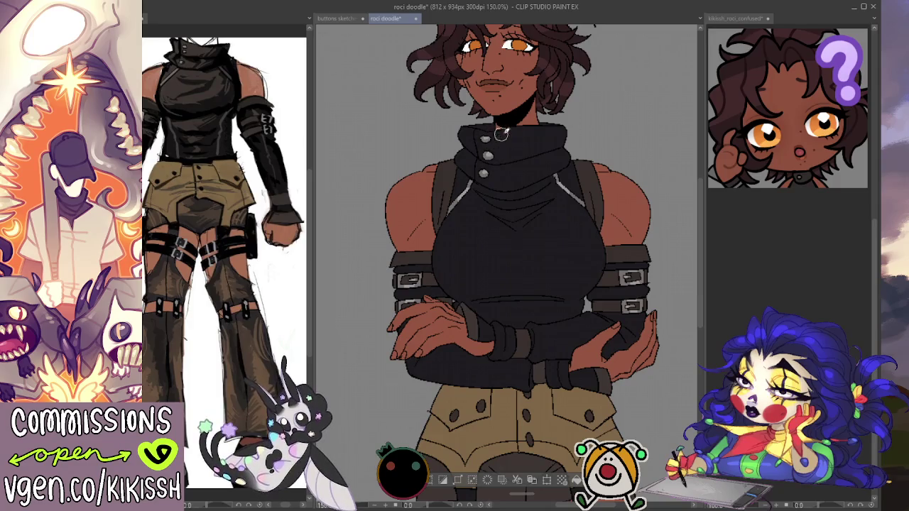
Step: Deselect, then paint dark curly hair, amber eyes and freckled brown skin on Roci's head
key(ctrl+d)
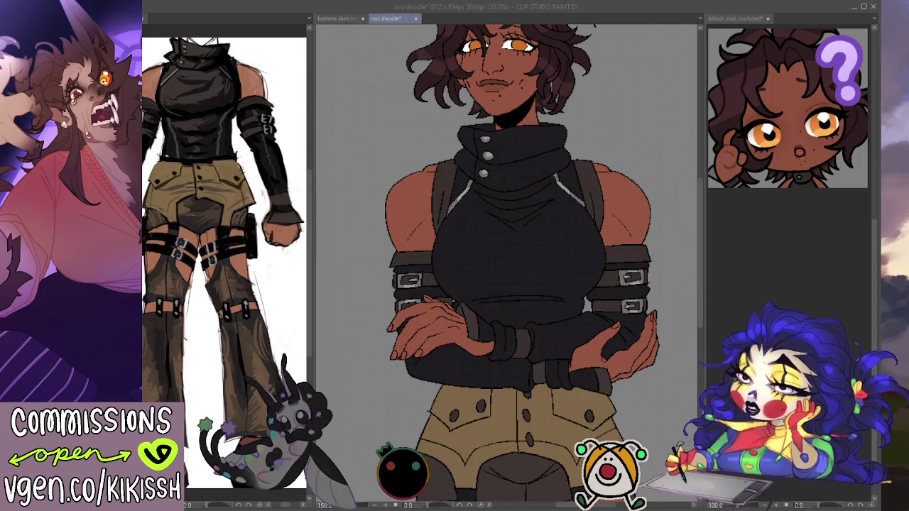
key(alt+Tab)
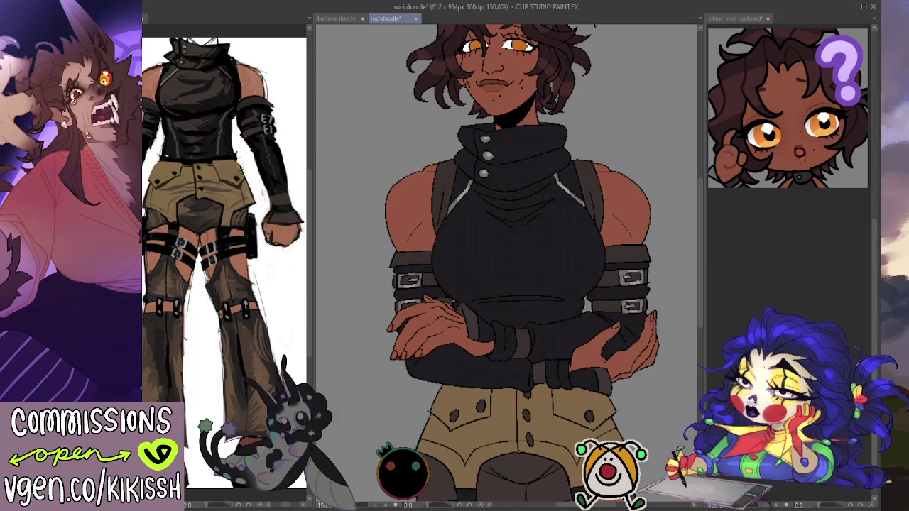
scroll(569, 355, up, 3)
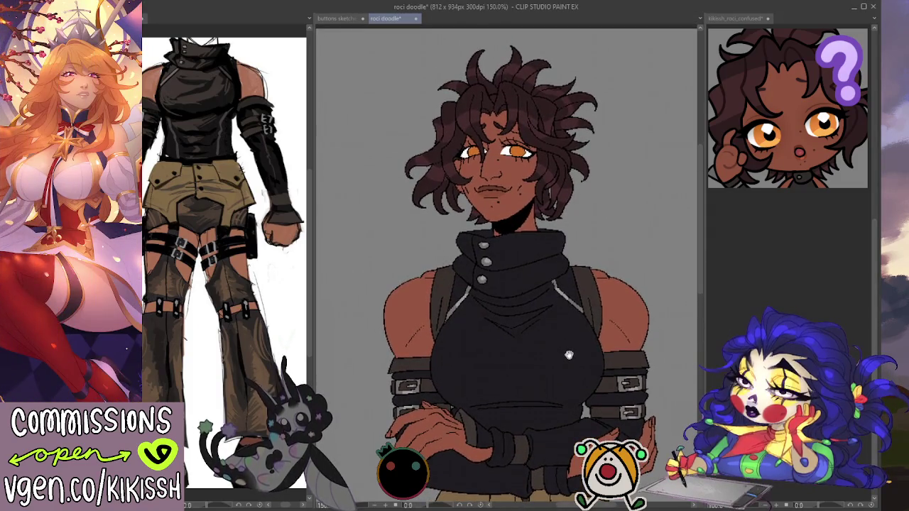
drag(568, 355, 566, 279)
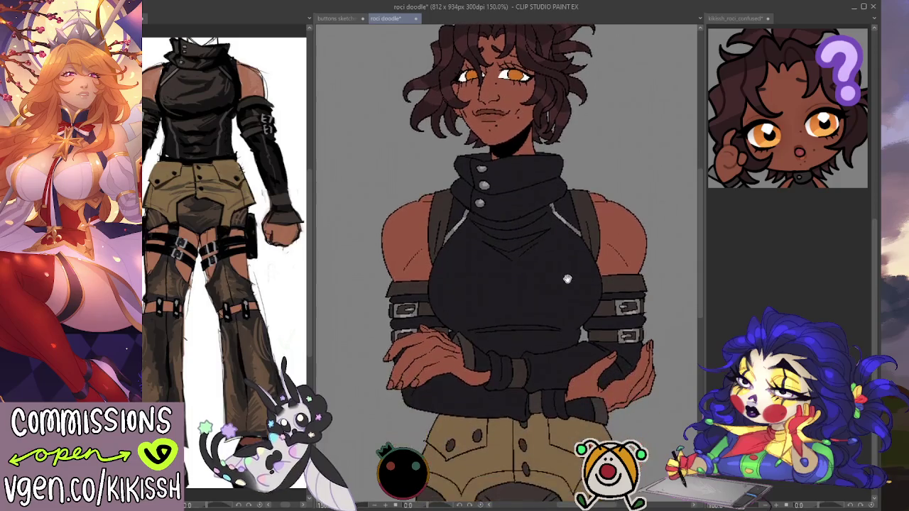
scroll(570, 336, up, 1)
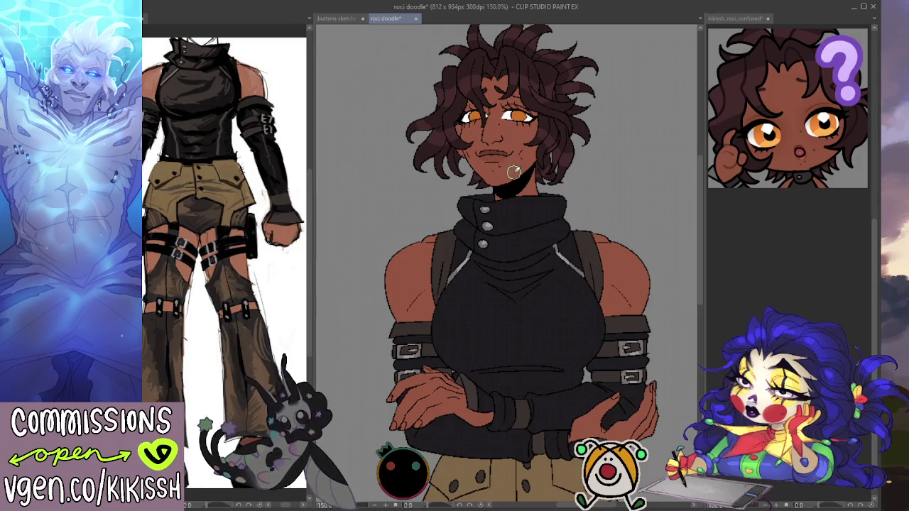
scroll(518, 193, down, 2)
scroll(526, 195, down, 3)
scroll(527, 196, down, 2)
scroll(524, 190, down, 3)
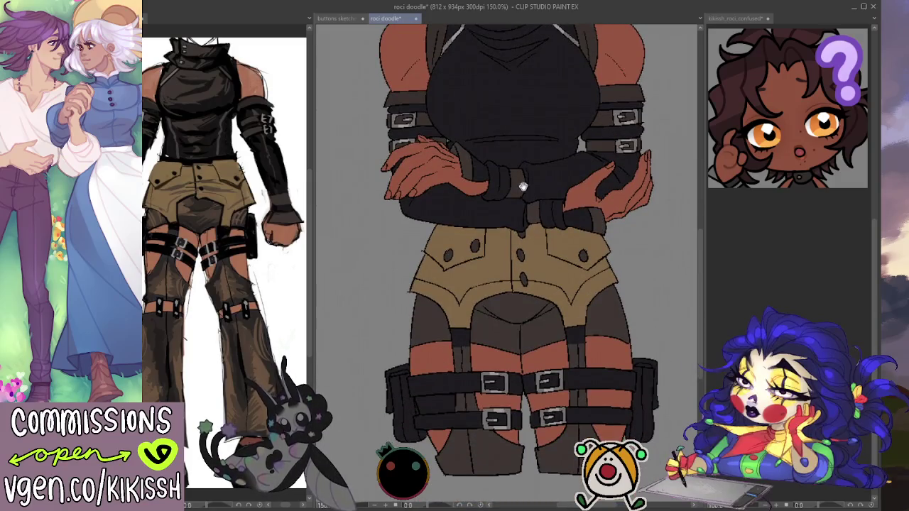
mouse_move(524, 137)
mouse_down()
mouse_move(516, 302)
mouse_move(524, 376)
mouse_up()
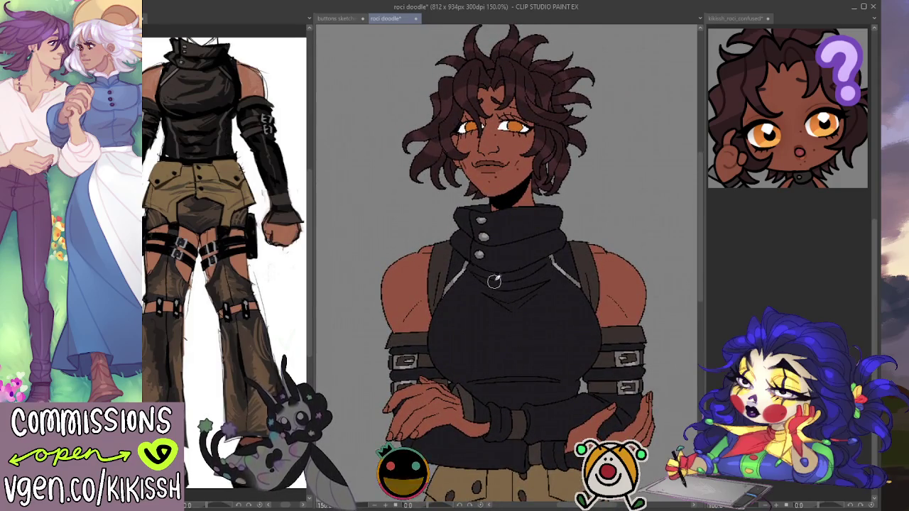
drag(500, 268, 511, 249)
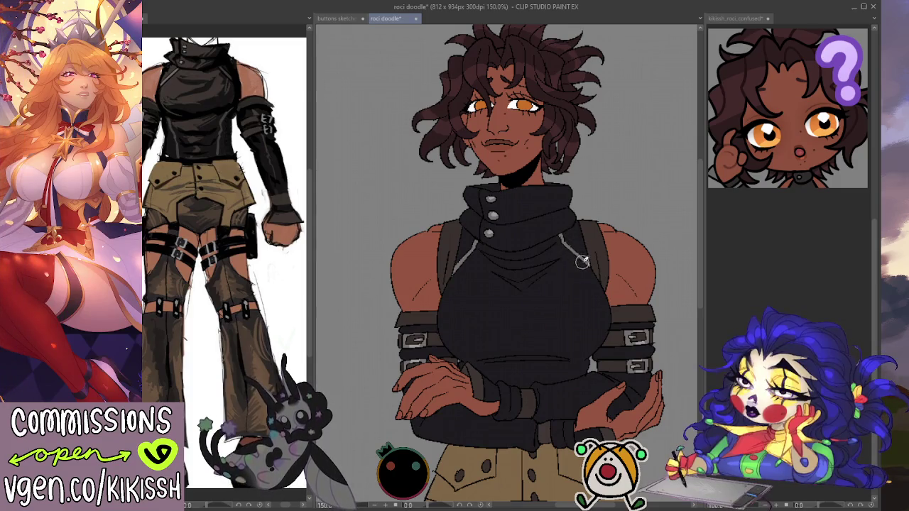
scroll(568, 190, up, 1)
scroll(553, 196, up, 2)
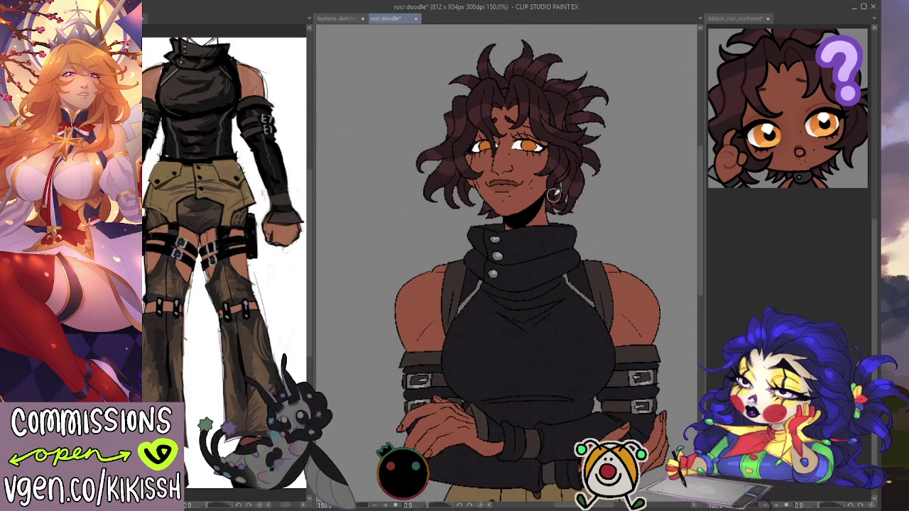
scroll(561, 163, down, 3)
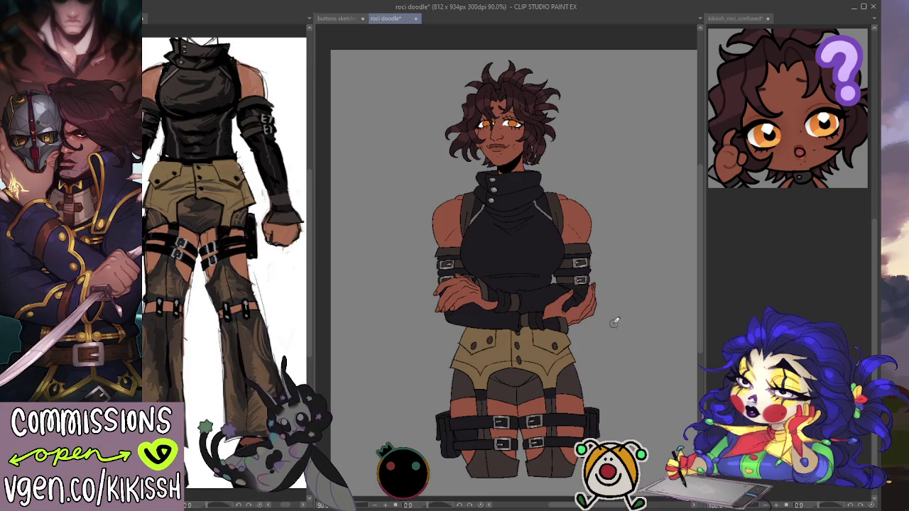
Step: Glance at the buttons sketches document and come back to the roci doodle canvas
scroll(589, 297, up, 1)
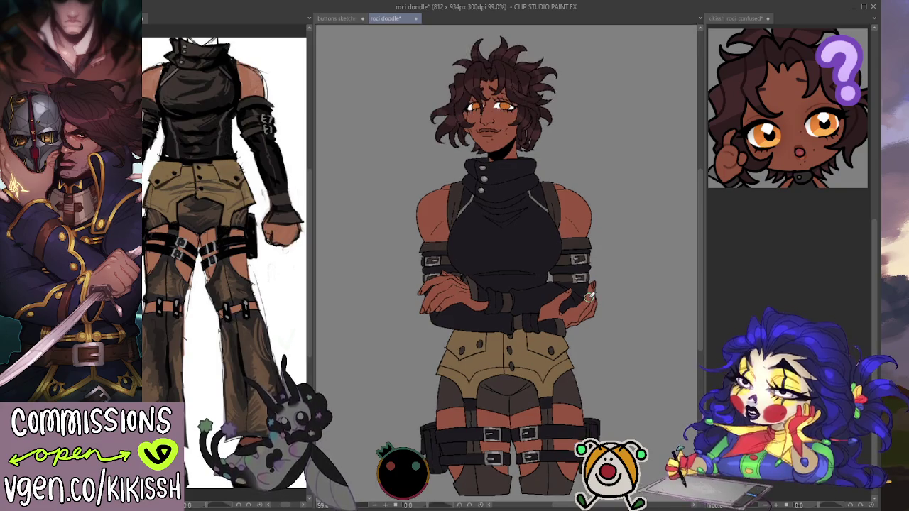
drag(615, 291, 615, 282)
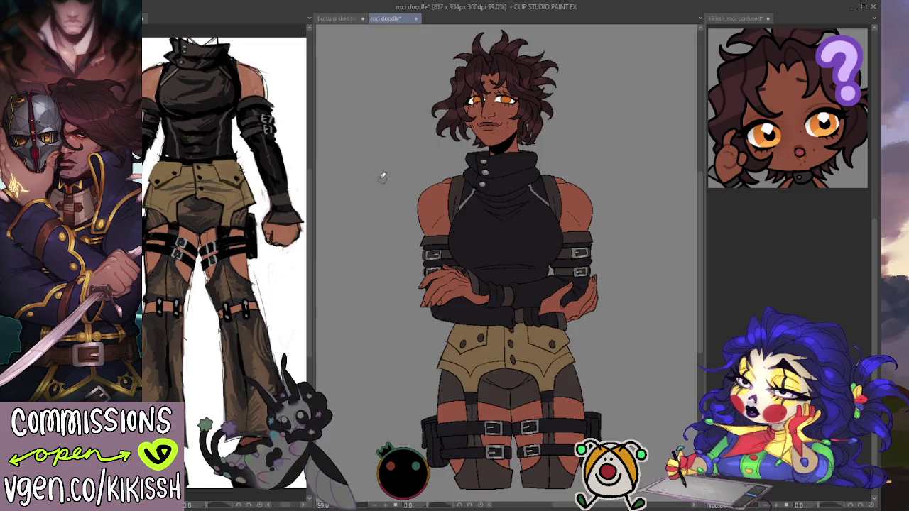
click(338, 19)
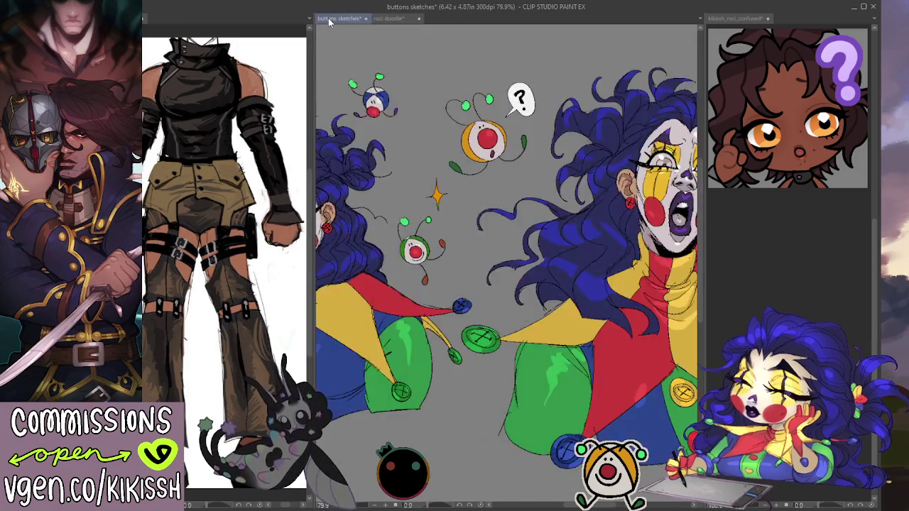
click(398, 21)
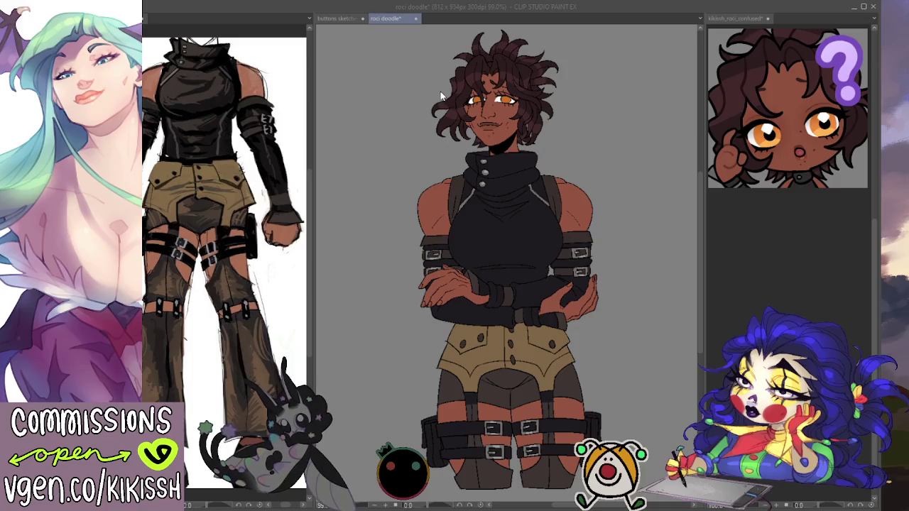
click(528, 96)
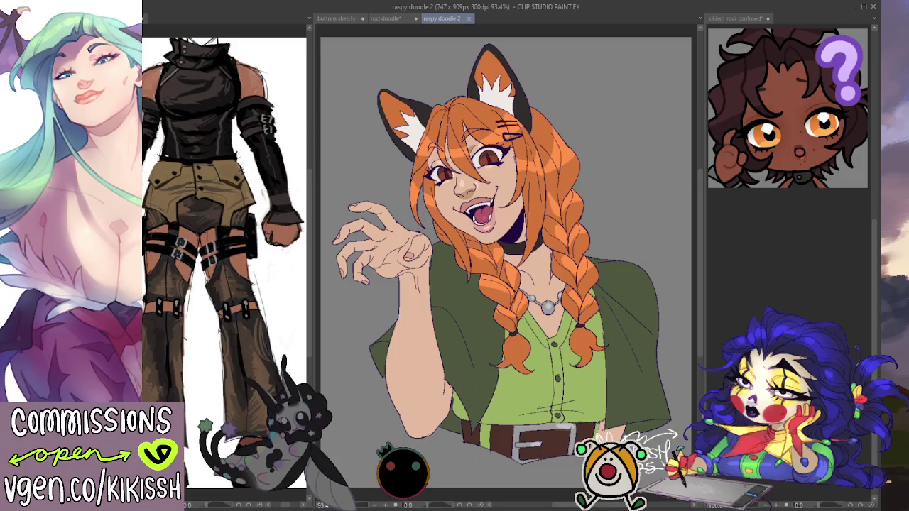
Step: Copy the KIKISSH.COM watermark and signature from raspy doodle 2, close it, and paste into roci doodle
key(ctrl+v)
key(ctrl+a)
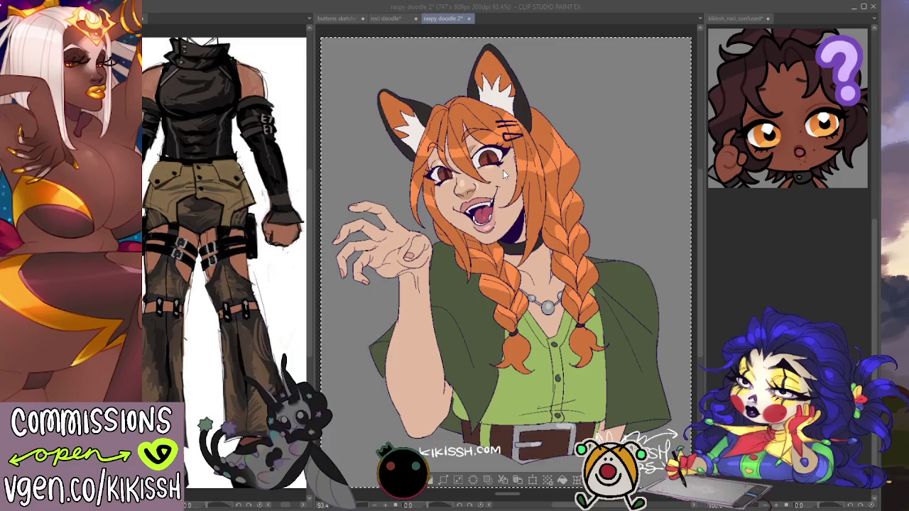
key(ctrl+w)
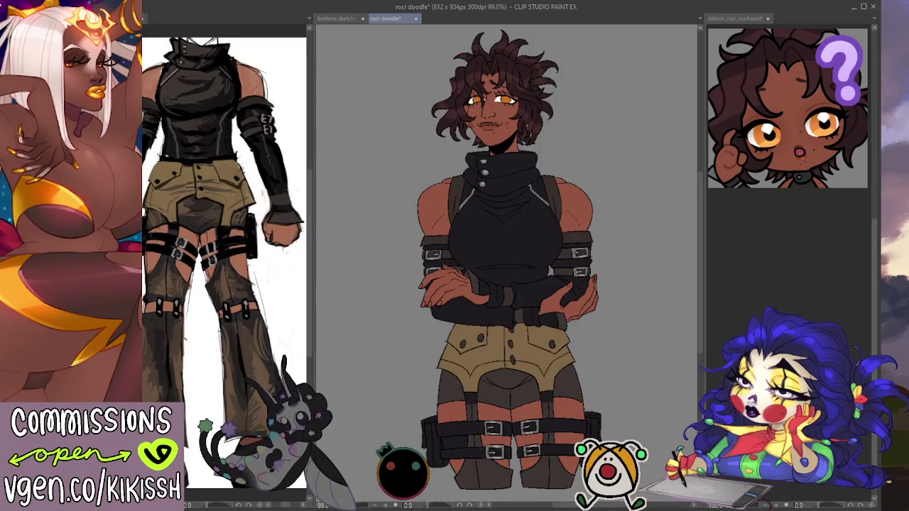
key(ctrl+v)
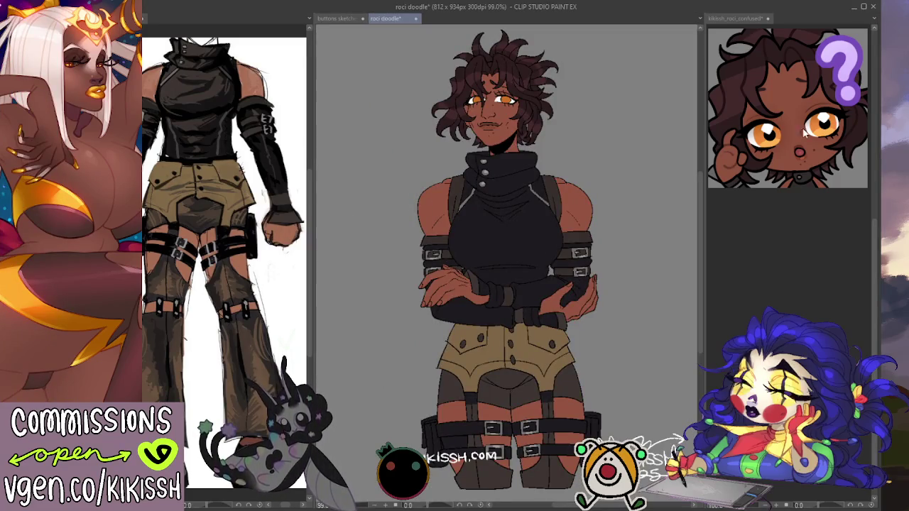
scroll(440, 416, down, 3)
Step: Move the KIKISSH 2025 signature right of the shorts and the KIKISSH.COM watermark to their left
mouse_move(440, 415)
mouse_down()
mouse_move(452, 380)
mouse_move(426, 307)
mouse_move(434, 305)
mouse_move(431, 286)
mouse_up()
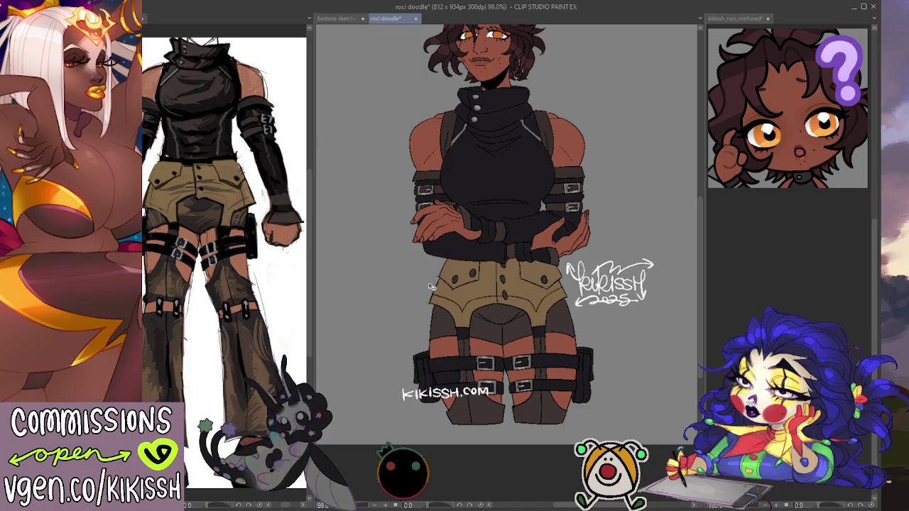
mouse_move(462, 402)
mouse_down()
mouse_move(398, 319)
mouse_move(417, 279)
mouse_up()
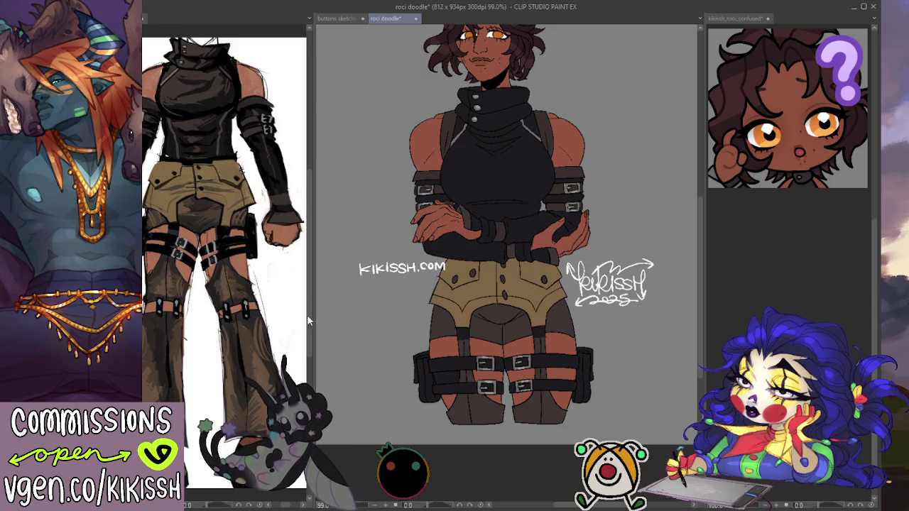
drag(439, 320, 455, 332)
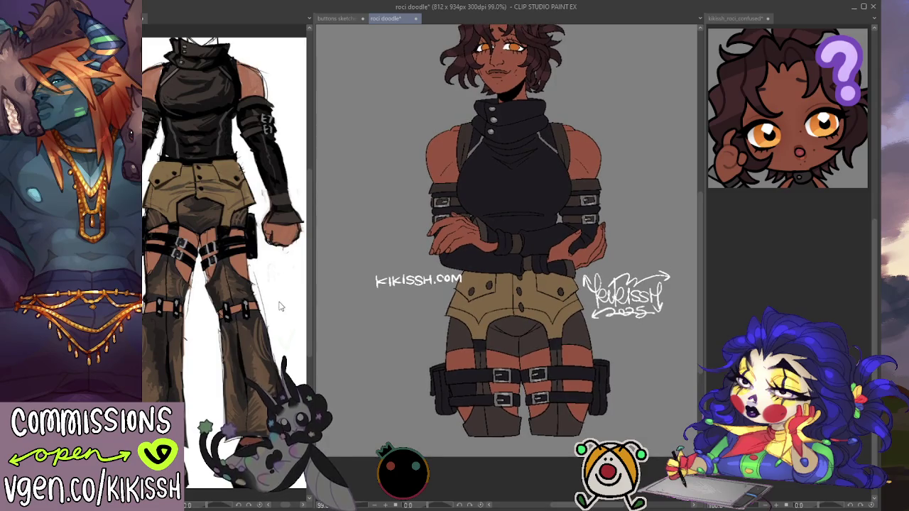
click(340, 18)
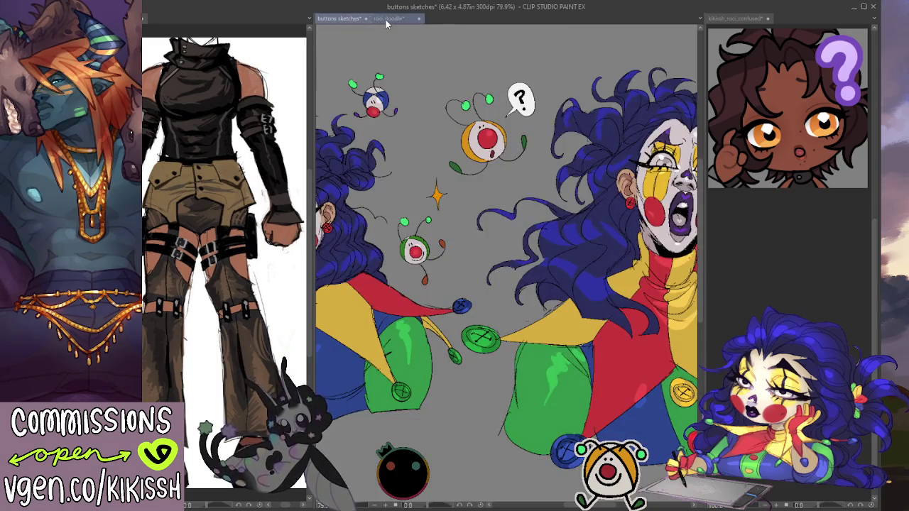
click(387, 18)
drag(432, 253, 424, 309)
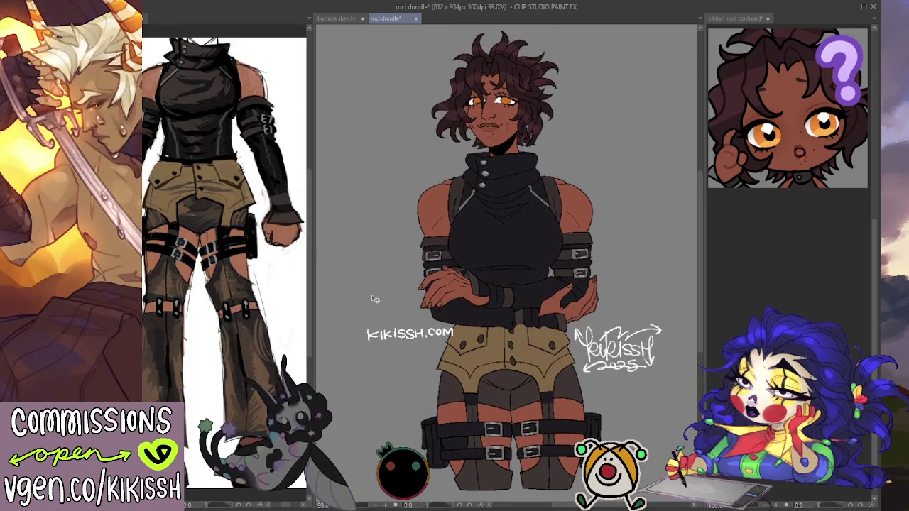
scroll(385, 291, down, 1)
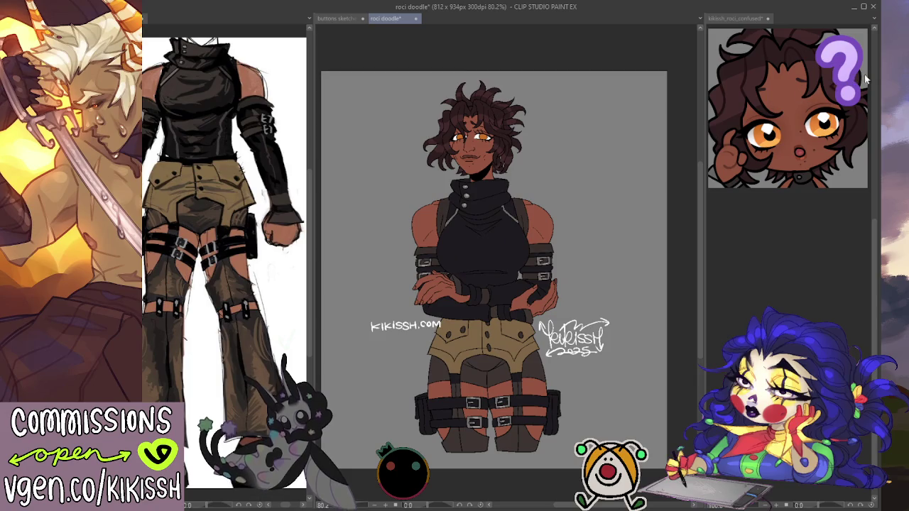
Step: Crop the canvas twice around Roci and confirm trimming it to 645 × 934 px
drag(634, 73, 349, 471)
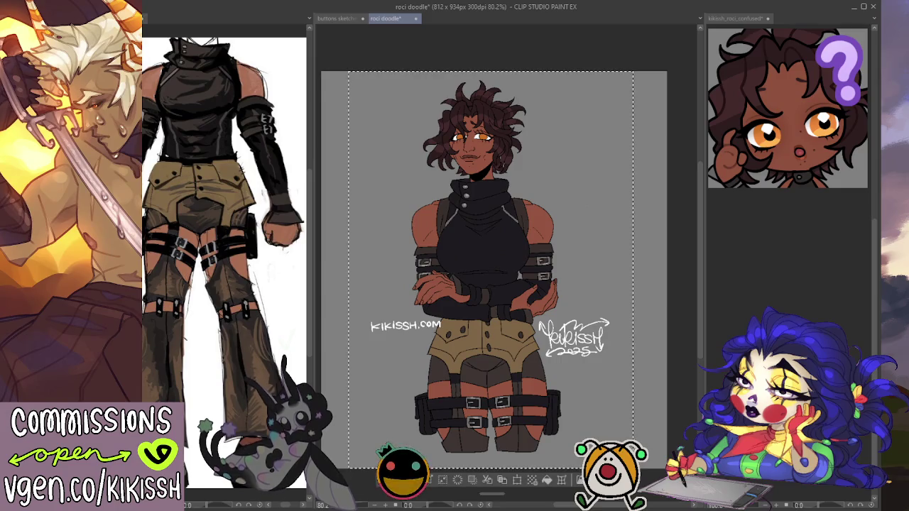
key(Return)
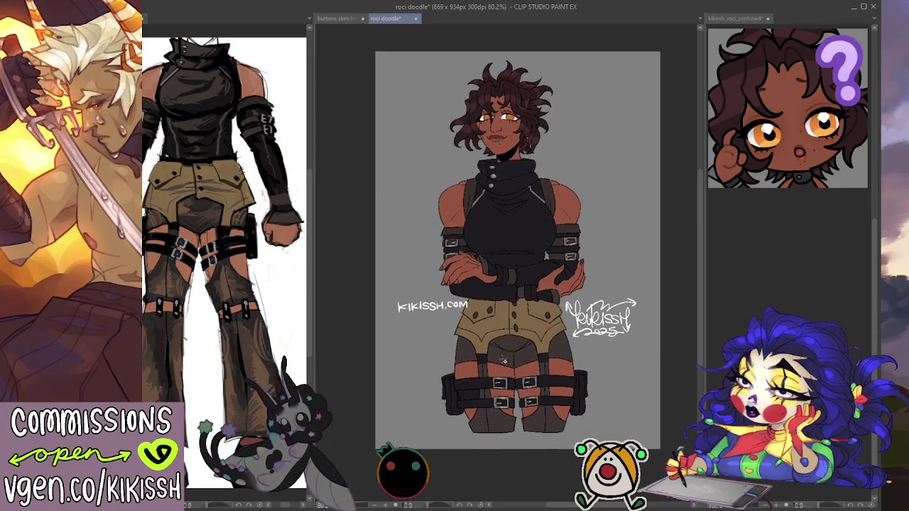
drag(696, 48, 438, 401)
key(Return)
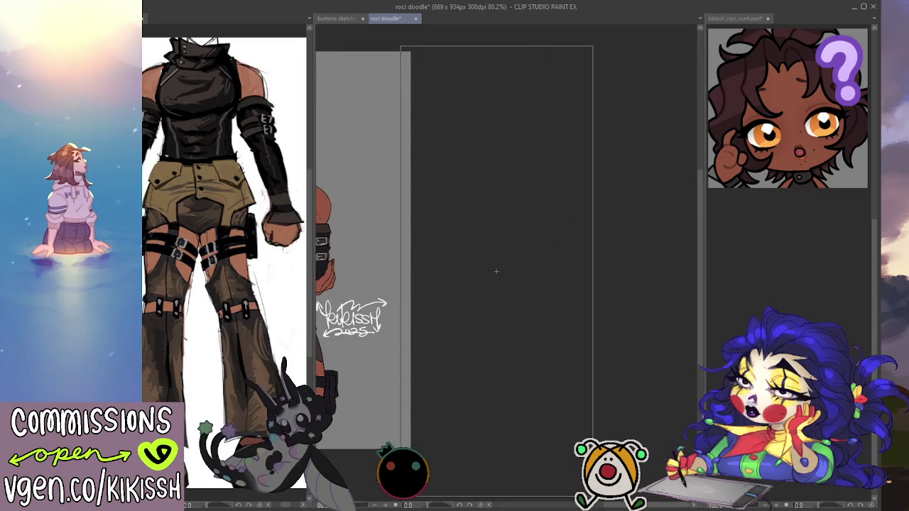
click(352, 465)
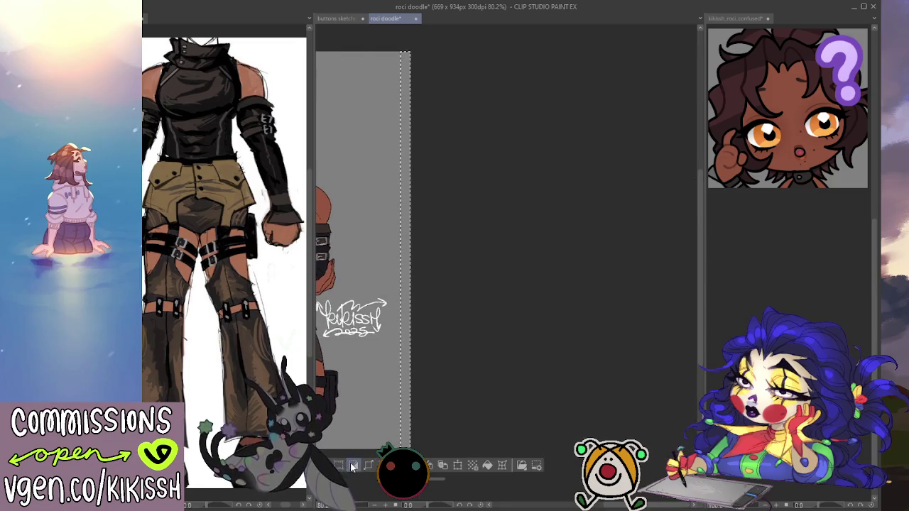
scroll(460, 385, up, 2)
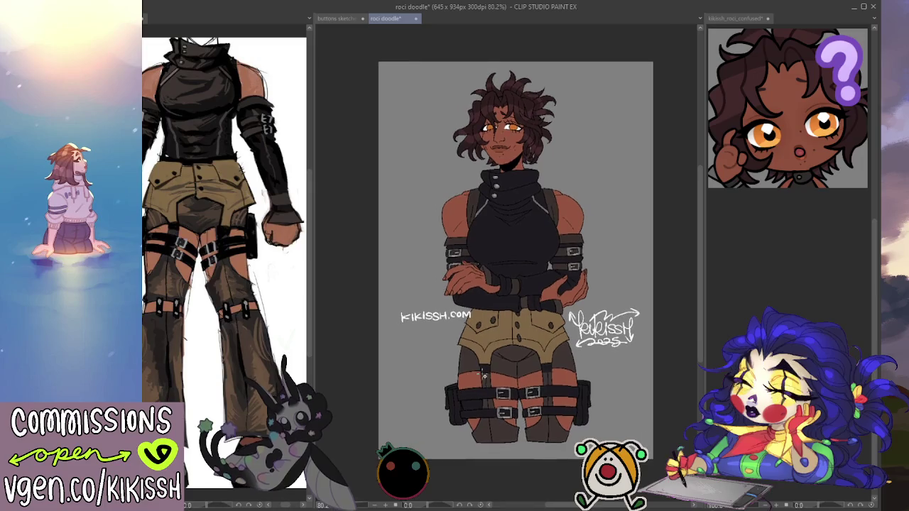
scroll(469, 384, up, 1)
scroll(481, 384, up, 1)
scroll(474, 376, up, 1)
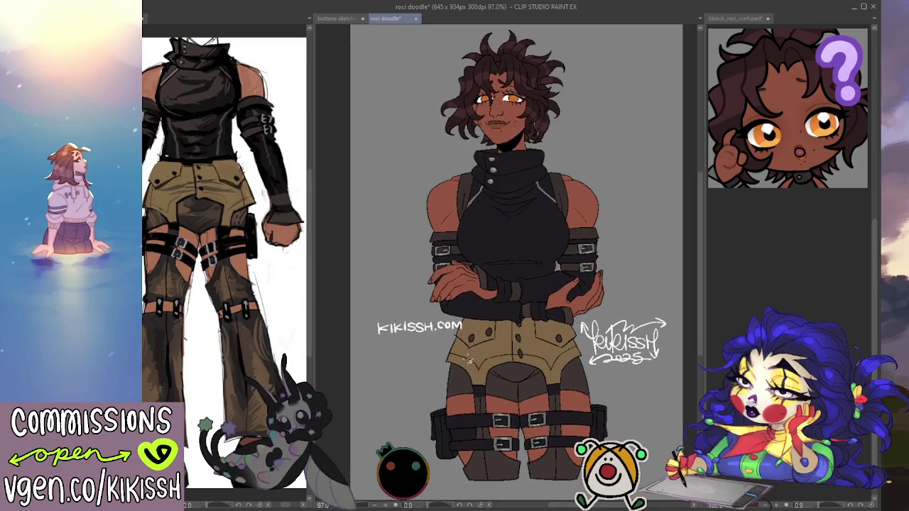
Step: Save the cropped roci doodle, then undo once to hide the KIKISSH.COM watermark
scroll(467, 360, up, 1)
drag(442, 367, 444, 369)
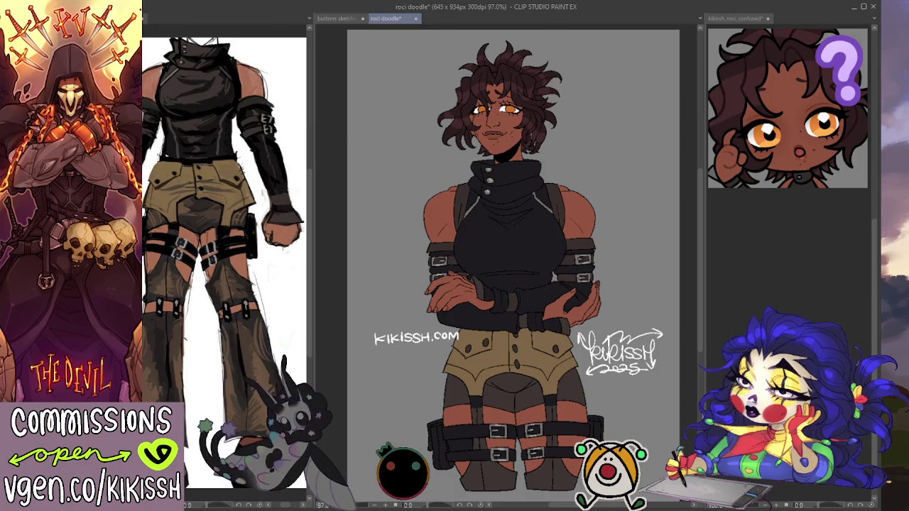
key(ctrl+s)
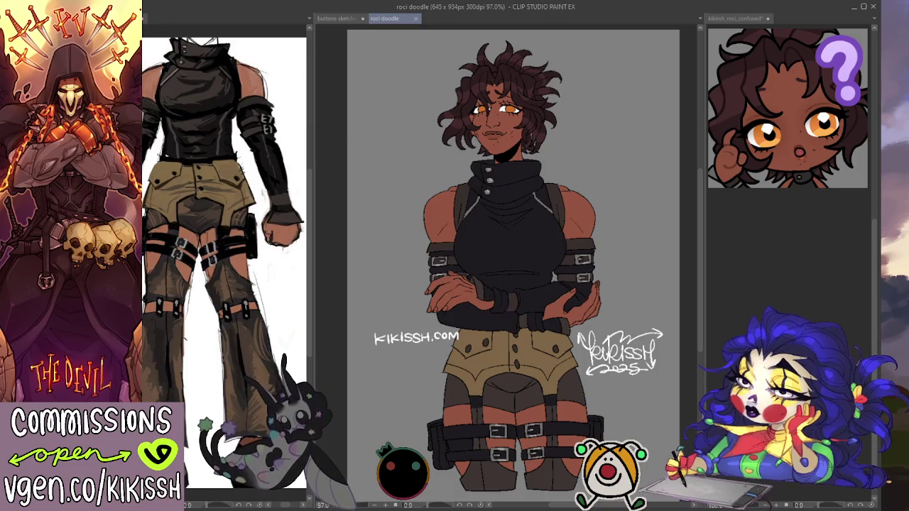
key(ctrl+z)
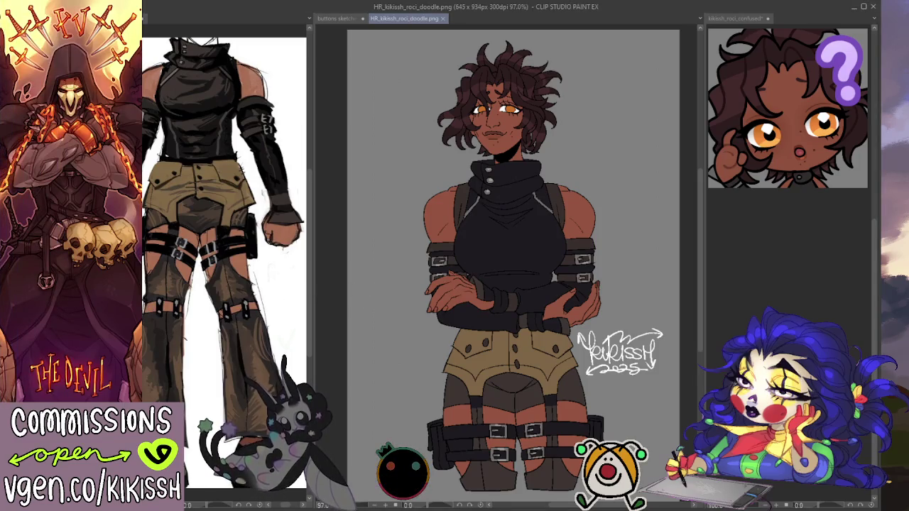
Step: Restore the KIKISSH.COM watermark and save the transparent doodle as WEB_transp_kikissh_roci_doodle.png
key(ctrl+v)
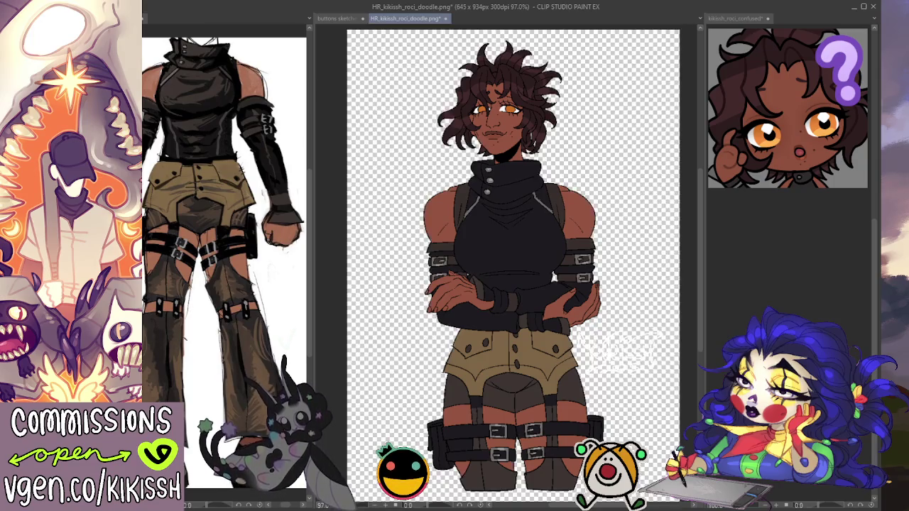
click(200, 383)
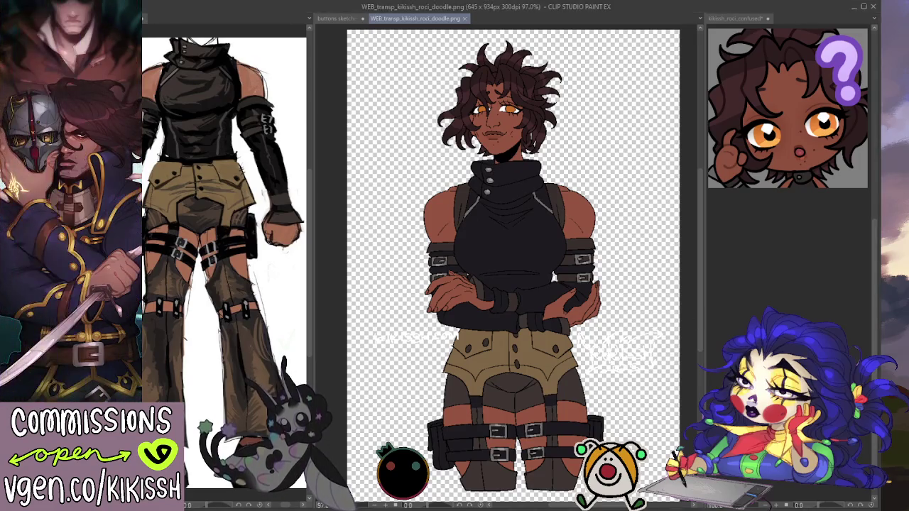
Step: Turn the grey background back on and close the unsaved Illustration document
key(ctrl+z)
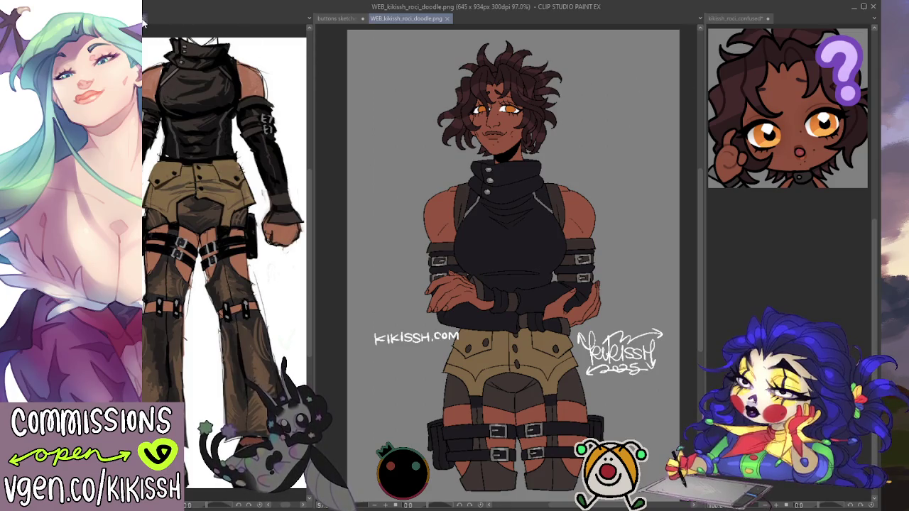
click(165, 37)
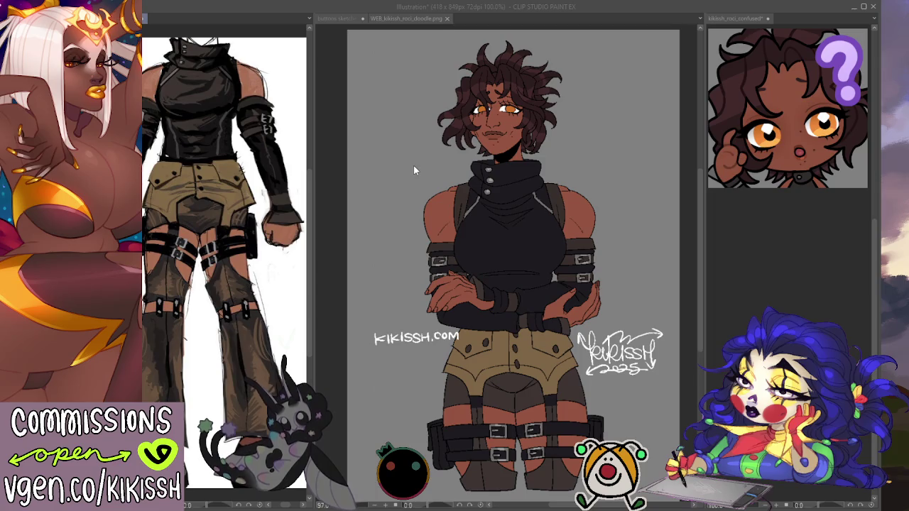
key(ctrl+w)
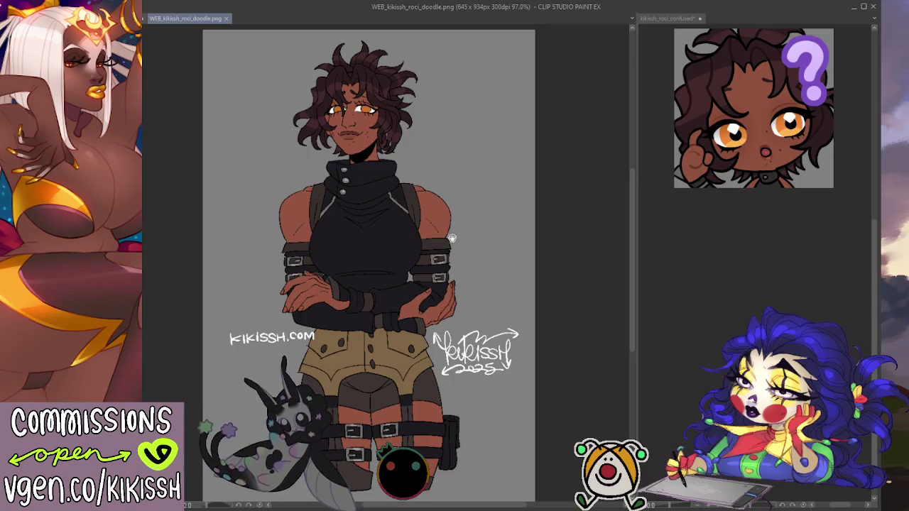
Step: Recenter the artwork and switch to the buttons sketches document
drag(449, 238, 528, 233)
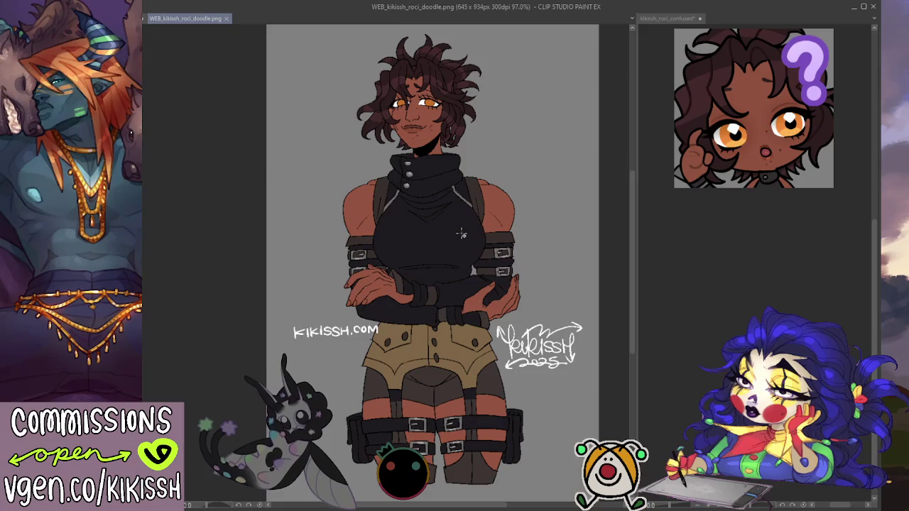
scroll(432, 254, up, 2)
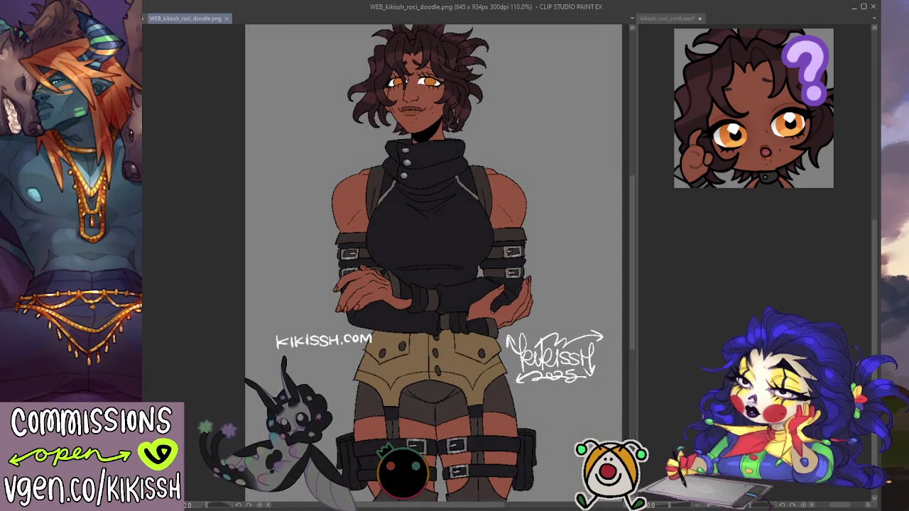
drag(249, 311, 250, 316)
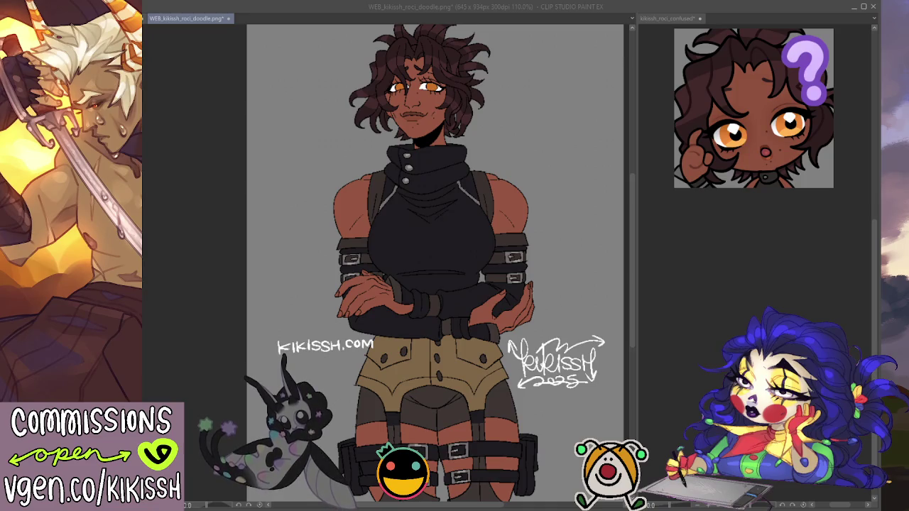
click(235, 28)
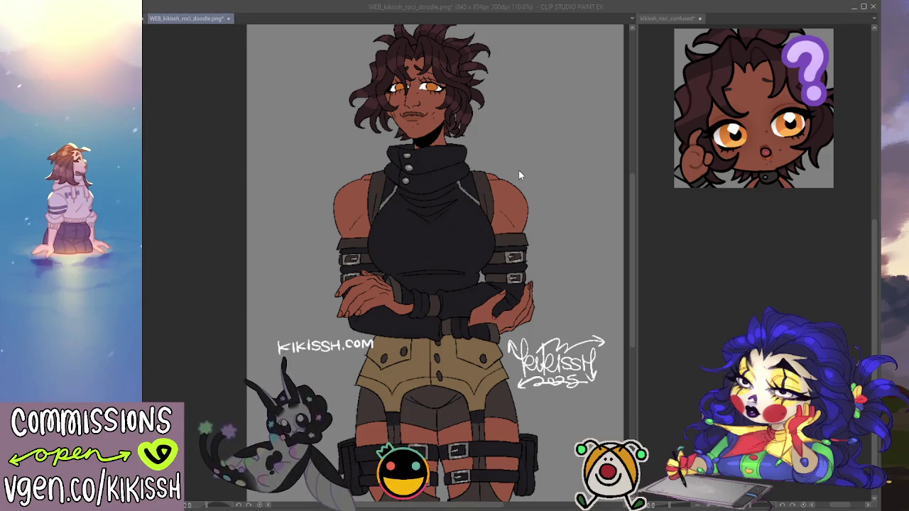
key(ctrl+Tab)
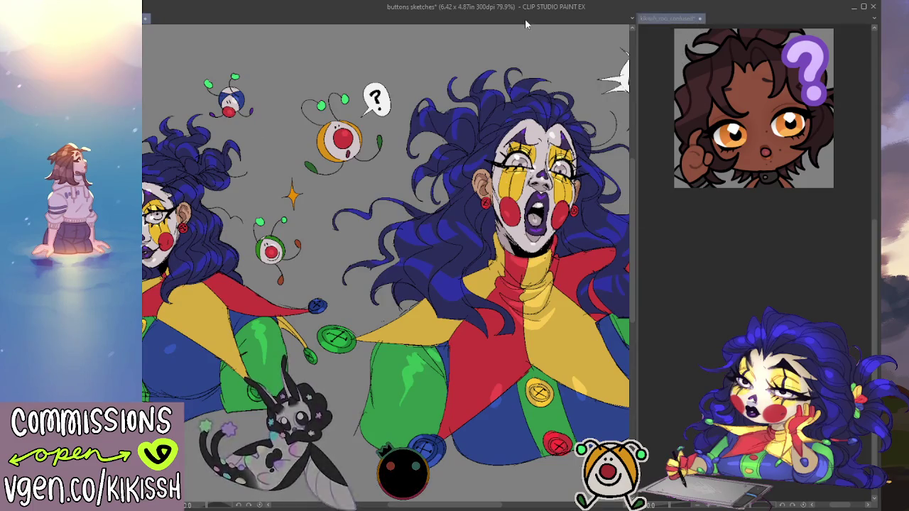
Step: Switch with Ctrl+Tab to the kikissh_roci_confused document
key(ctrl+Tab)
key(ctrl+Tab)
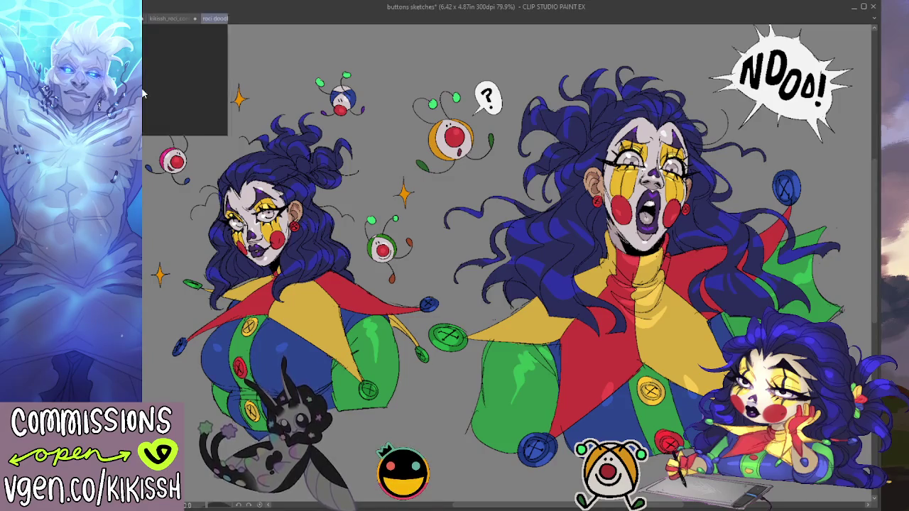
Step: Zoom into the doodle and undo an accidental skin-red fill on the black shirt
scroll(485, 257, up, 2)
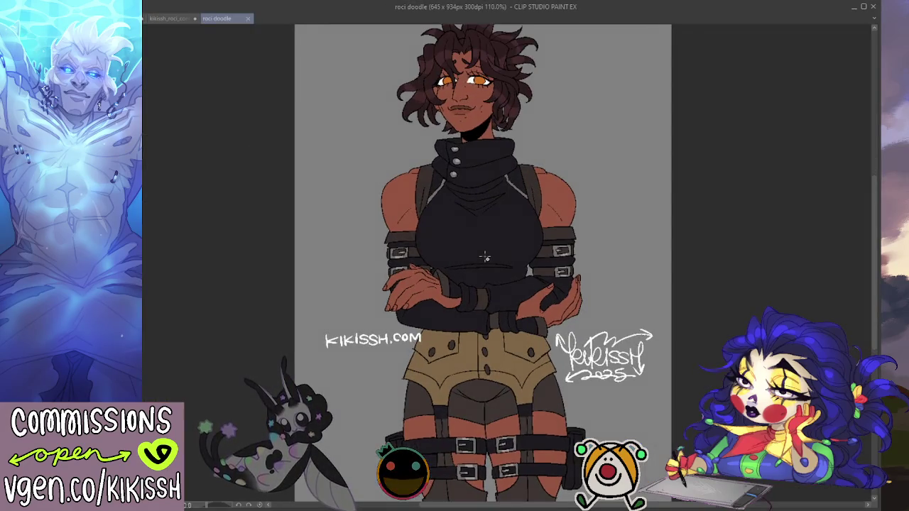
scroll(485, 257, up, 1)
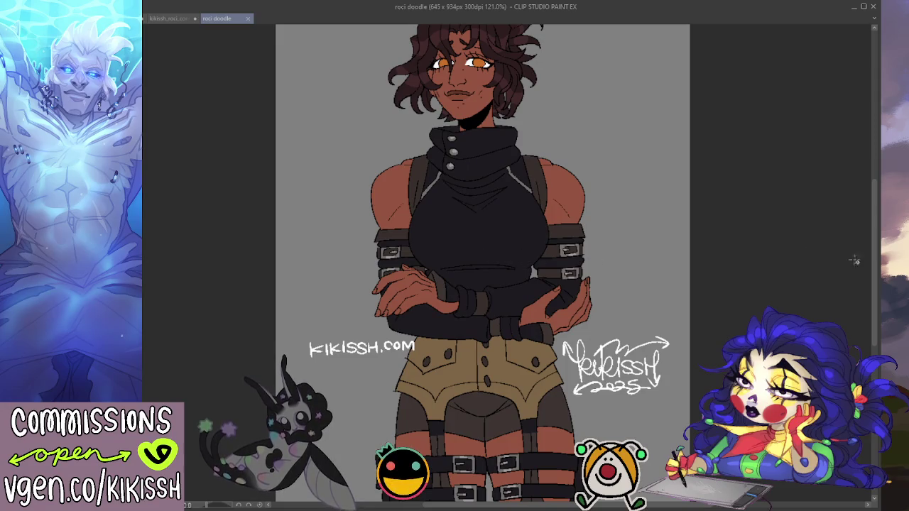
drag(872, 234, 872, 275)
scroll(653, 262, up, 1)
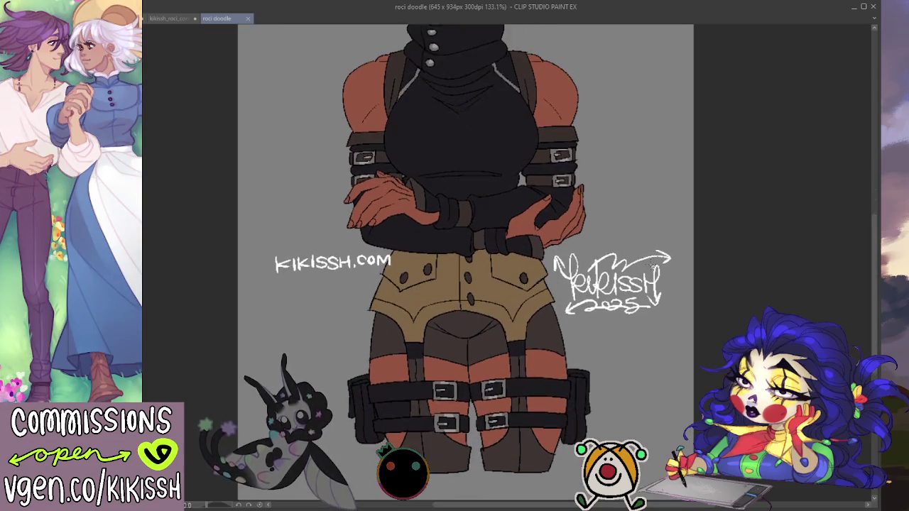
scroll(653, 263, up, 1)
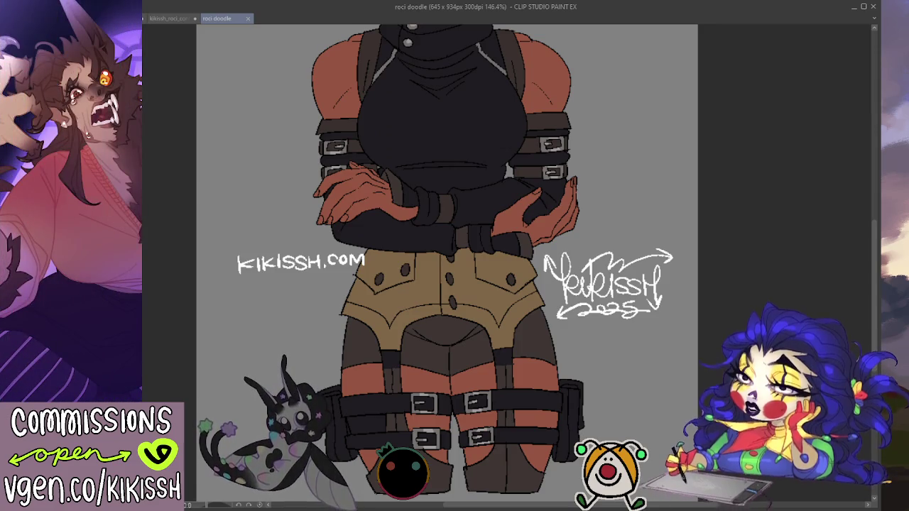
scroll(382, 392, up, 2)
scroll(382, 392, up, 1)
scroll(382, 391, down, 1)
scroll(382, 392, down, 1)
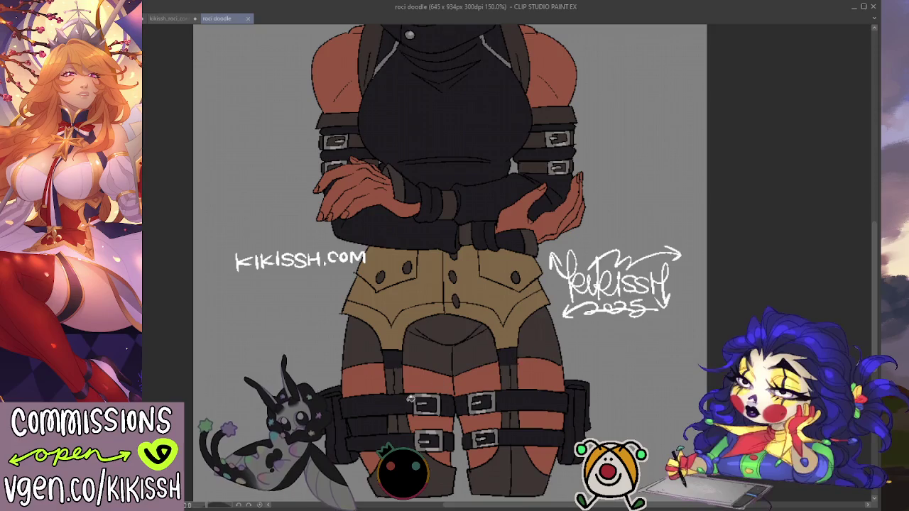
click(384, 419)
key(ctrl+z)
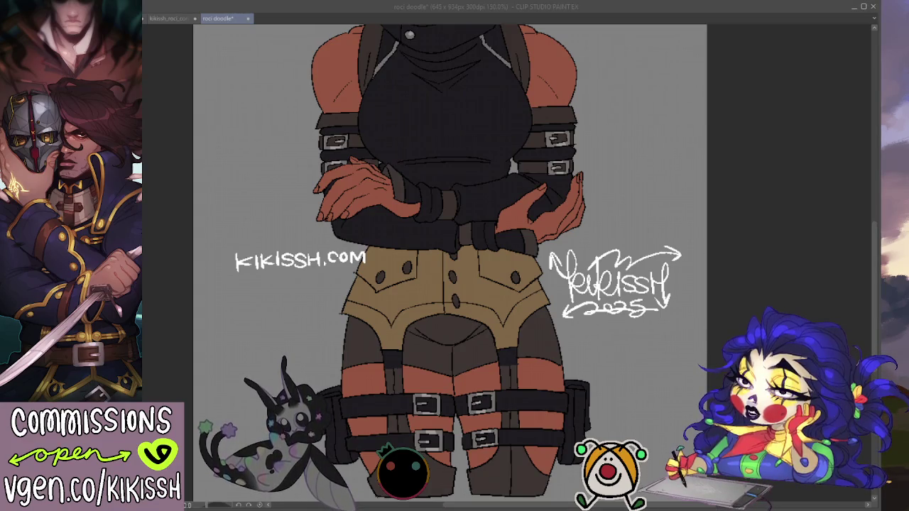
Step: Pan and zoom out to show the full signed Roci figure
mouse_move(648, 334)
mouse_down()
mouse_move(788, 300)
mouse_move(749, 225)
mouse_up()
drag(707, 247, 683, 211)
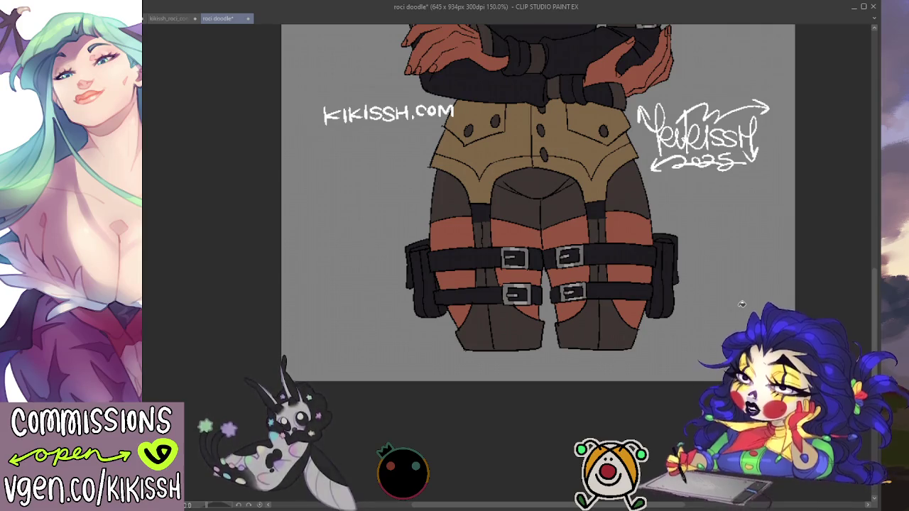
drag(607, 188, 584, 386)
scroll(584, 385, down, 2)
scroll(576, 351, down, 1)
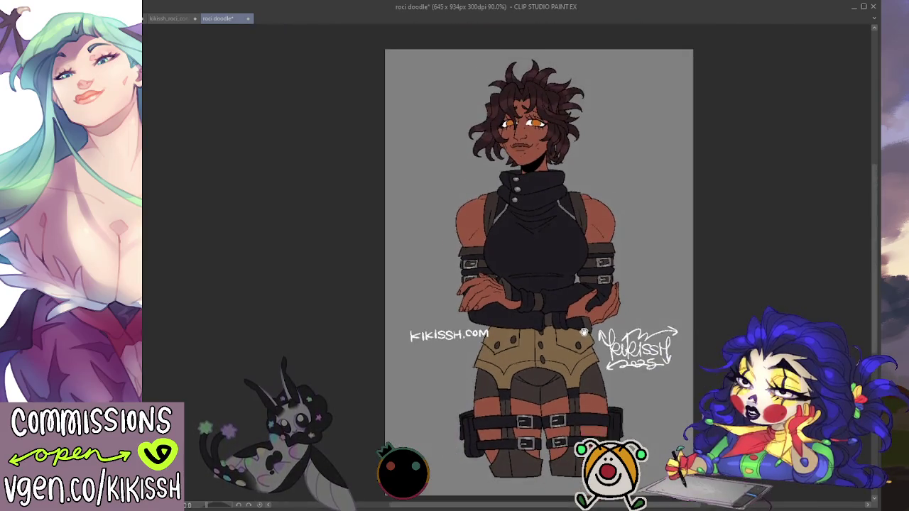
Step: Save the doodle, then save a copy as WEB_kikissh_roci_doodle.png
drag(570, 317, 566, 320)
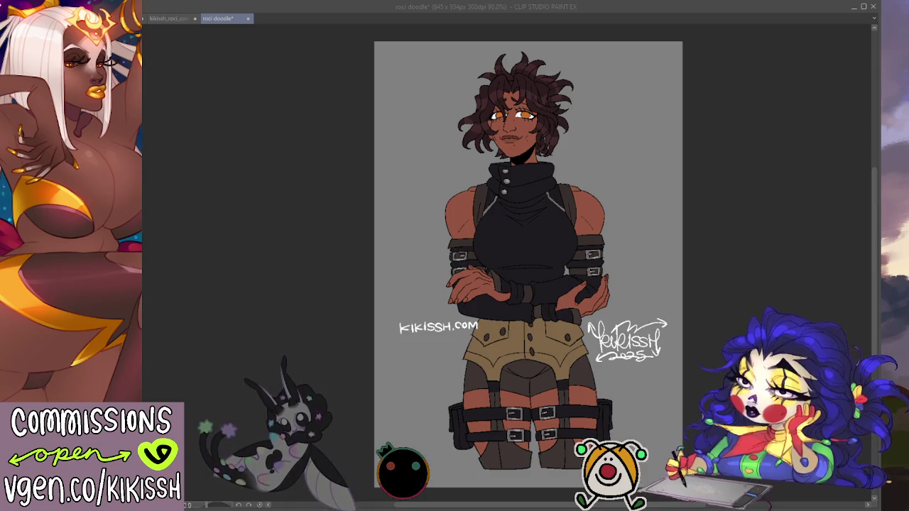
click(864, 445)
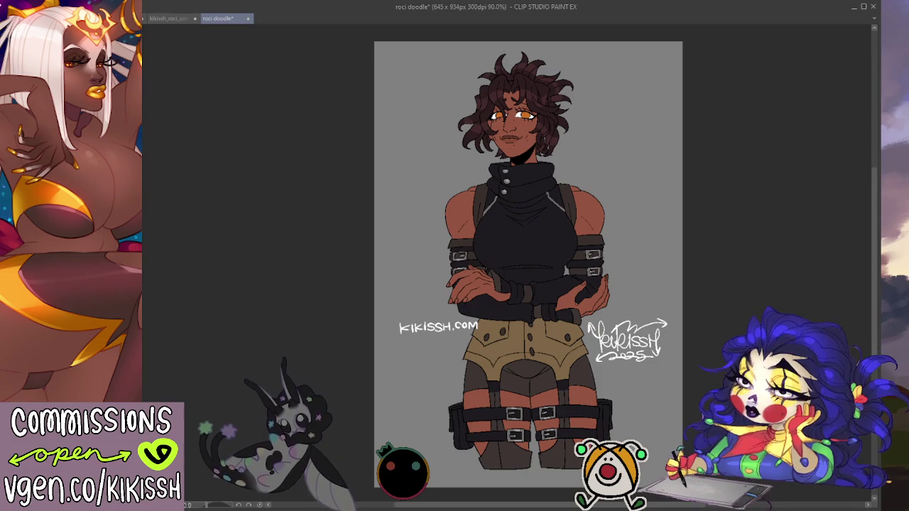
scroll(657, 384, up, 1)
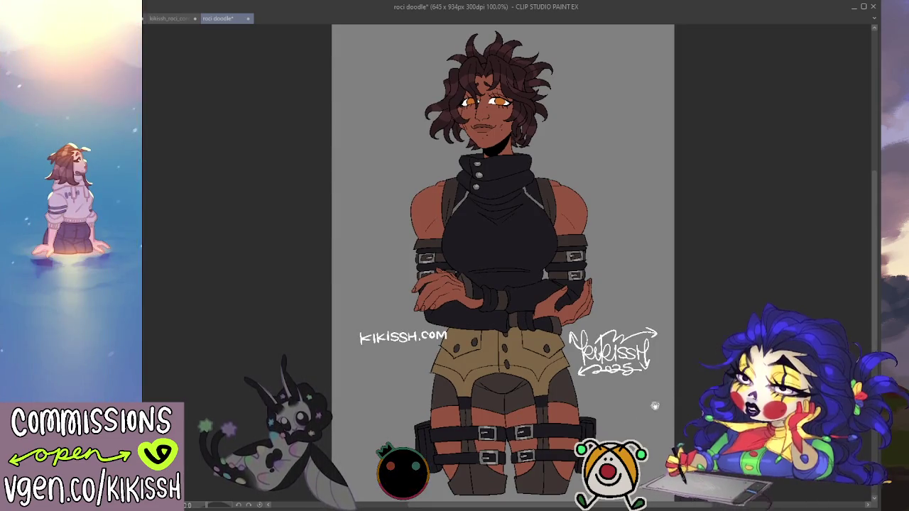
scroll(511, 262, left, 1)
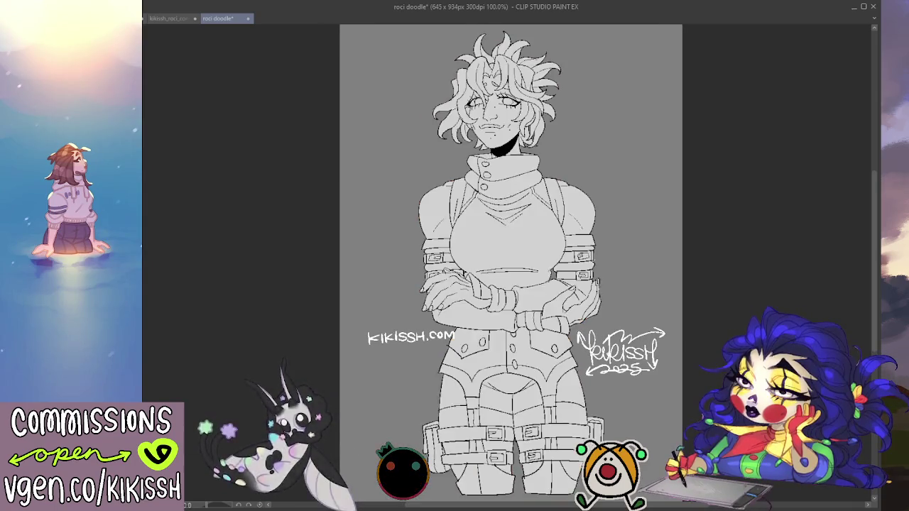
drag(353, 387, 355, 382)
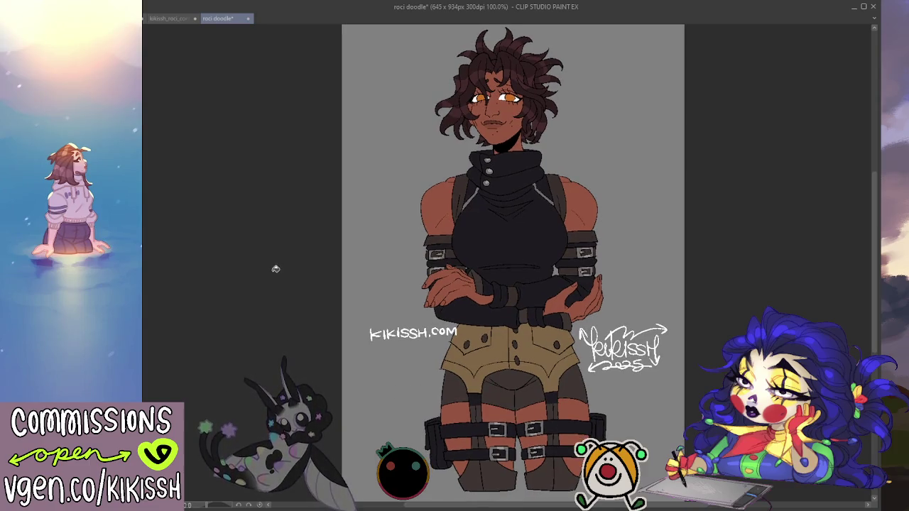
key(ctrl+s)
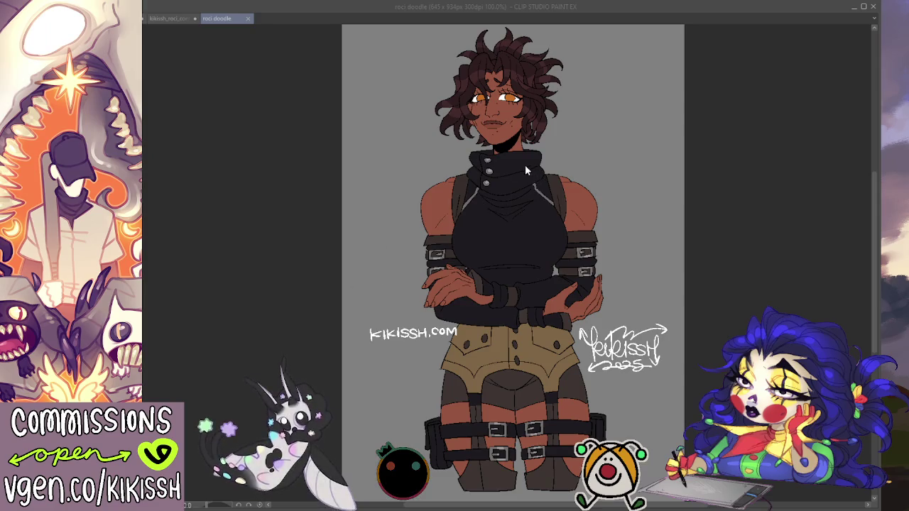
key(Return)
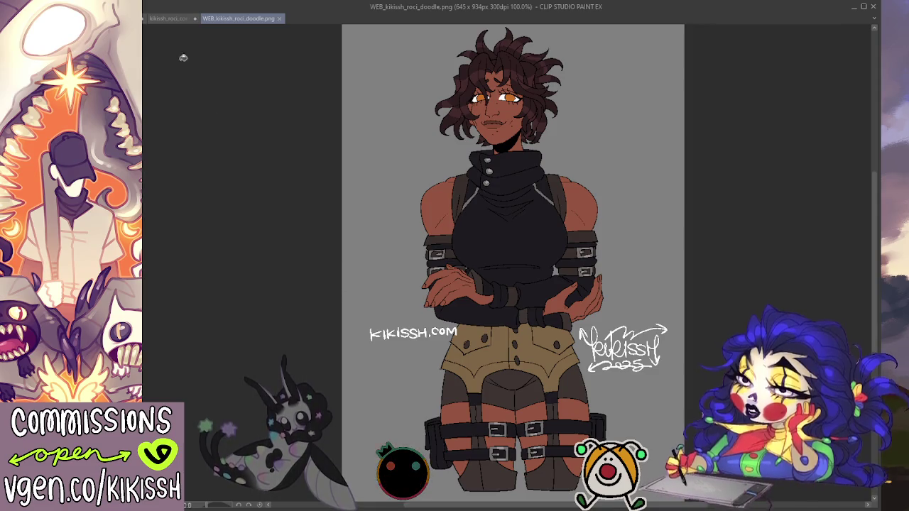
Step: Look over the clown sketches in the buttons sketches document
click(167, 19)
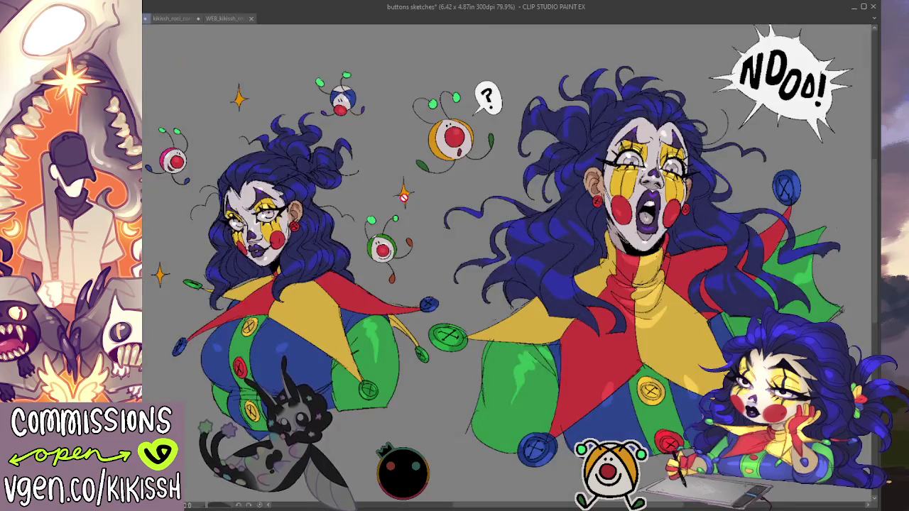
mouse_move(609, 328)
mouse_down()
mouse_move(600, 284)
mouse_move(598, 309)
mouse_up()
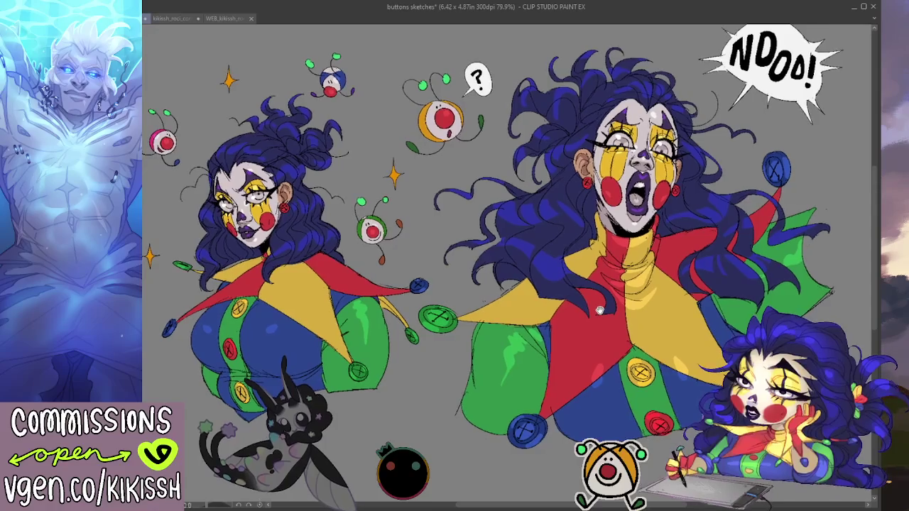
drag(597, 309, 614, 311)
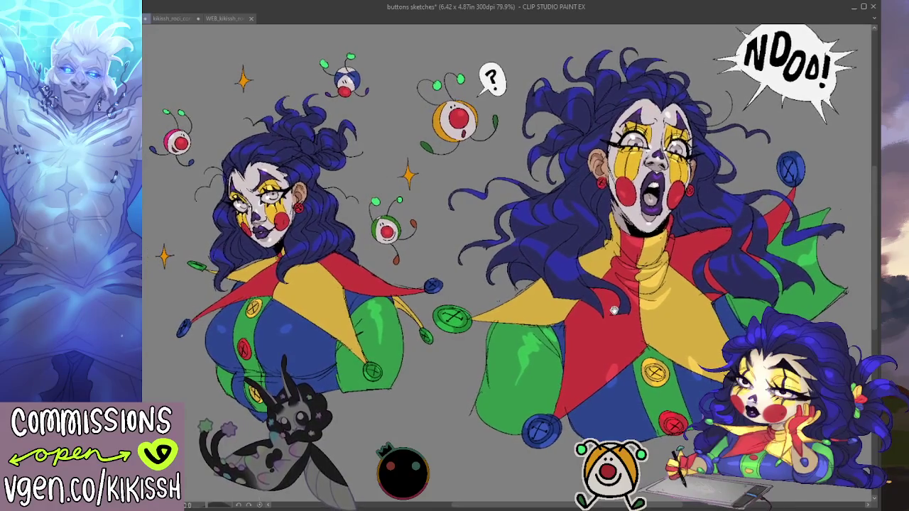
drag(590, 390, 594, 389)
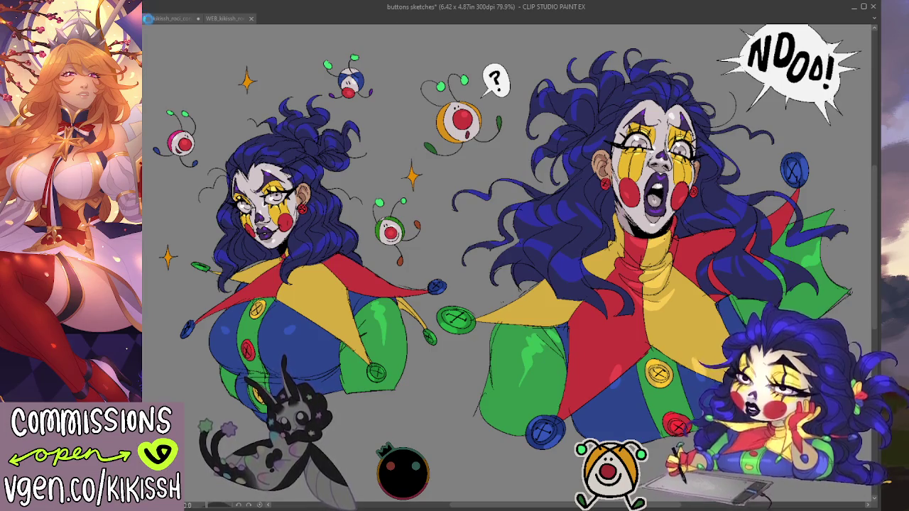
Step: Hide the doodle's grey background and save WEB_transp and HR_transp_kikissh_roci_doodle.png copies
click(174, 19)
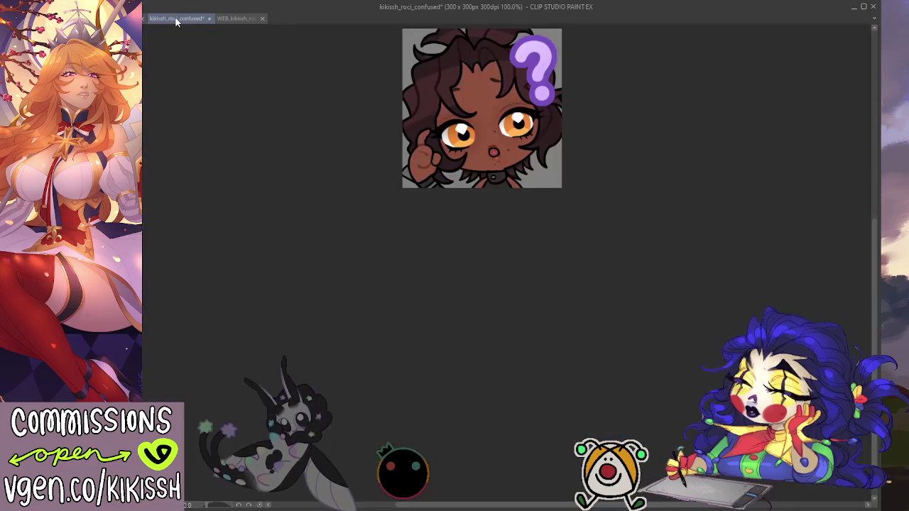
click(235, 20)
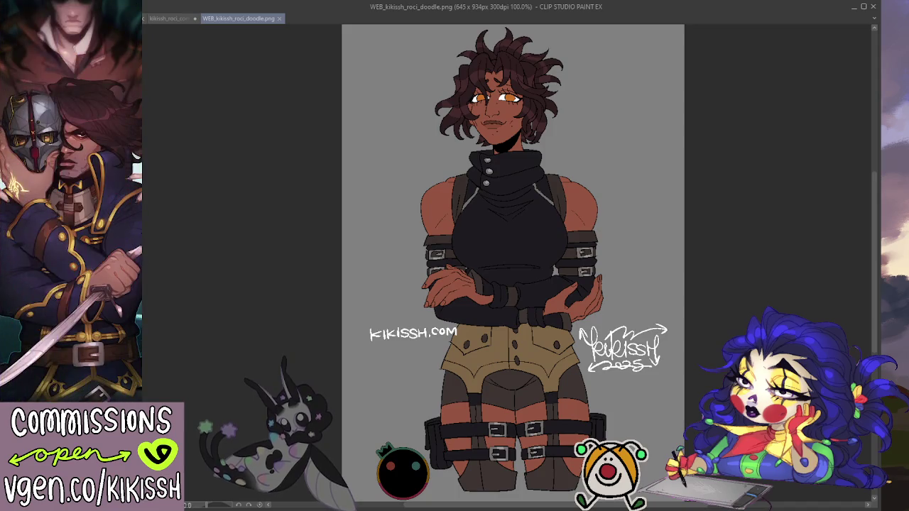
key(ctrl+z)
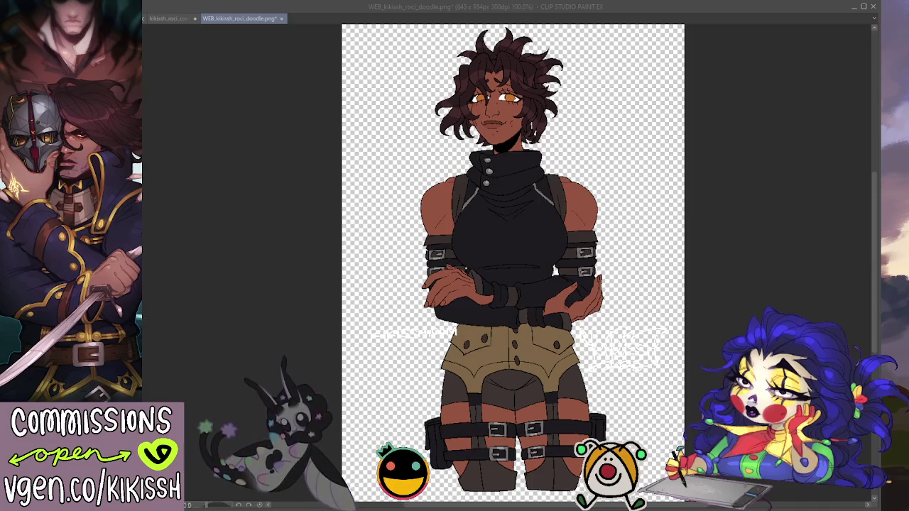
key(Return)
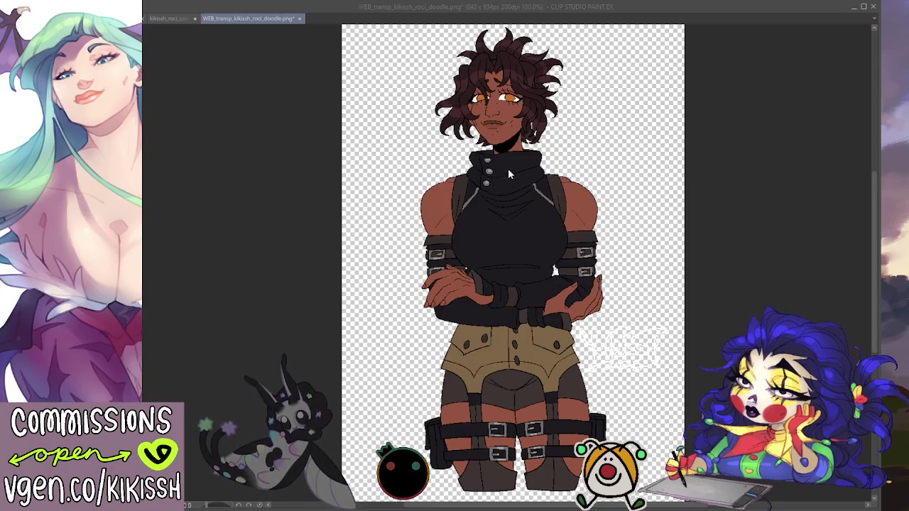
key(Return)
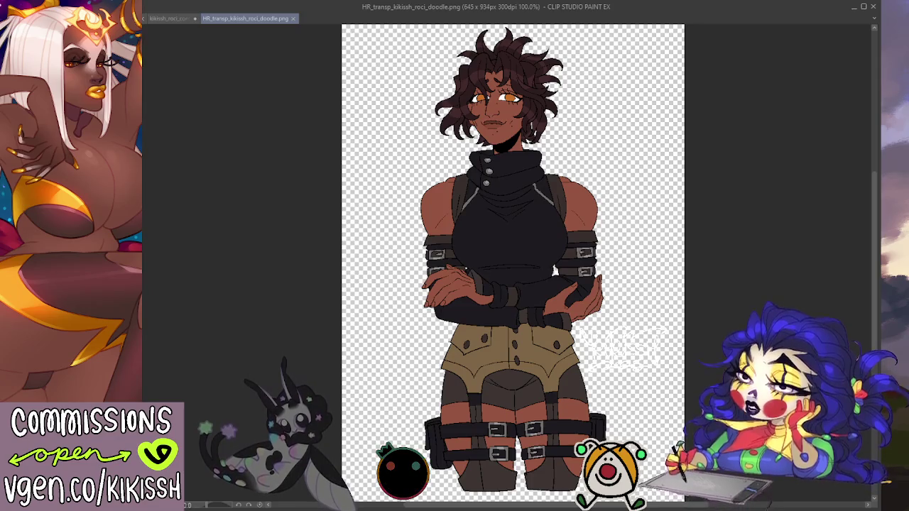
Step: Restore the grey background and save a copy as HR_kikissh_roci_doodle.png
key(ctrl+z)
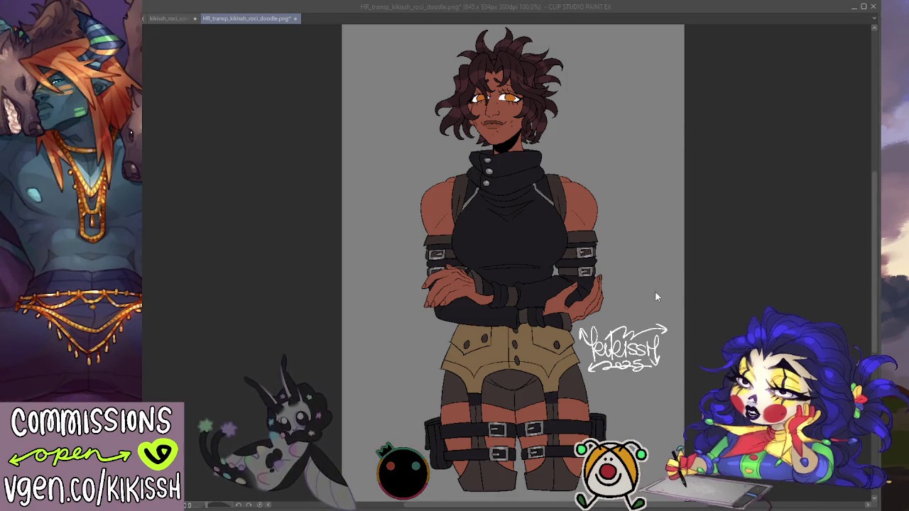
key(Return)
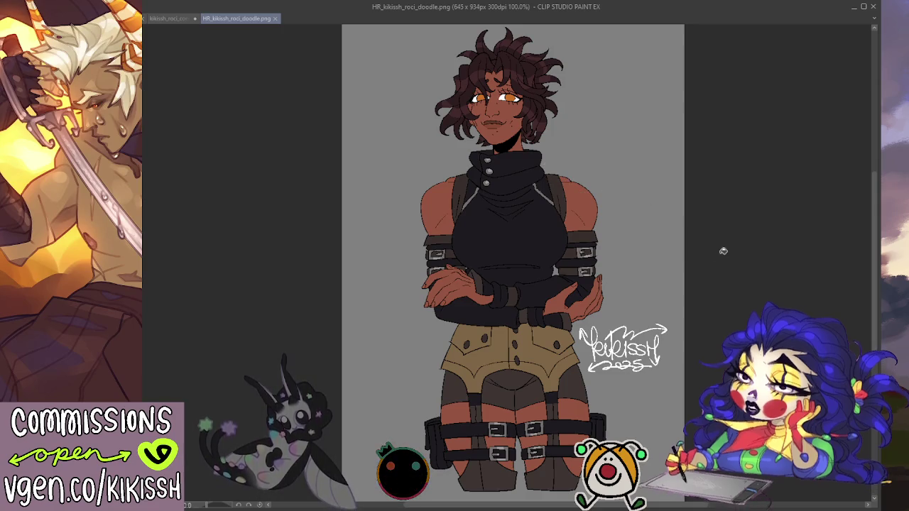
drag(761, 267, 765, 267)
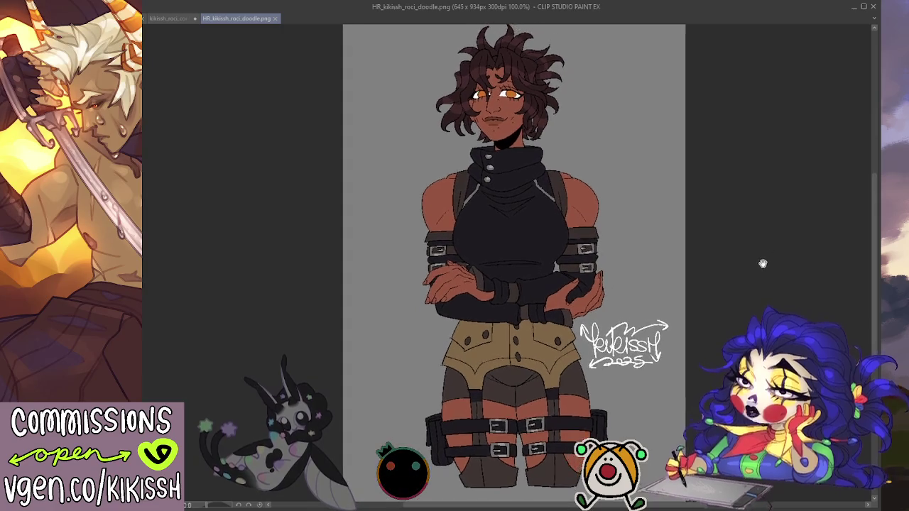
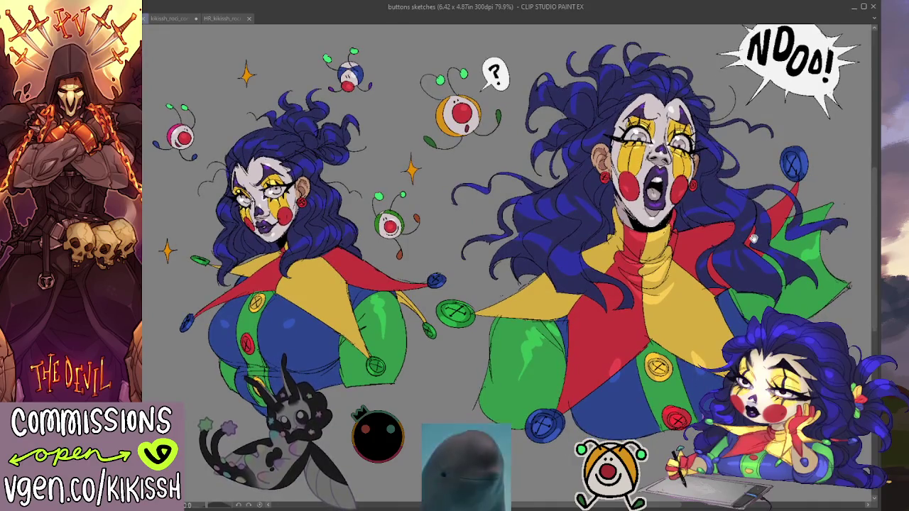
Step: Scroll down over the canvas view
scroll(497, 263, down, 1)
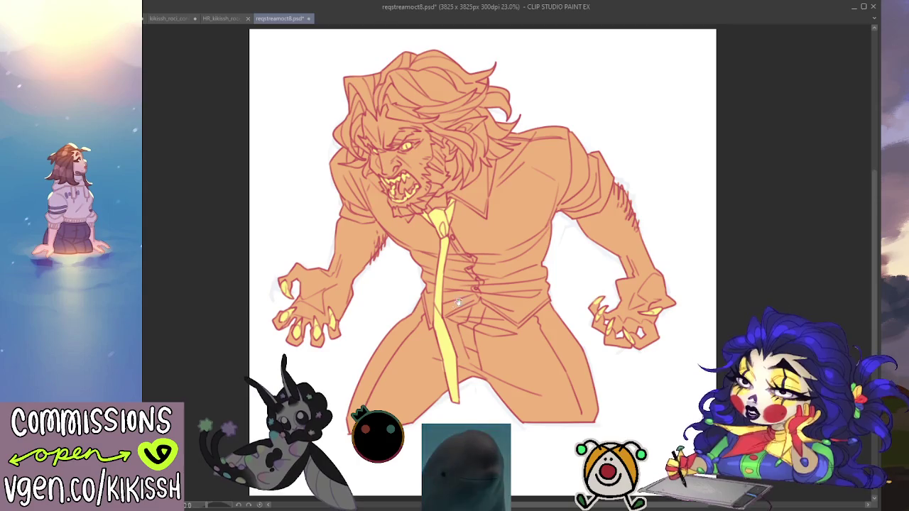
drag(501, 297, 513, 310)
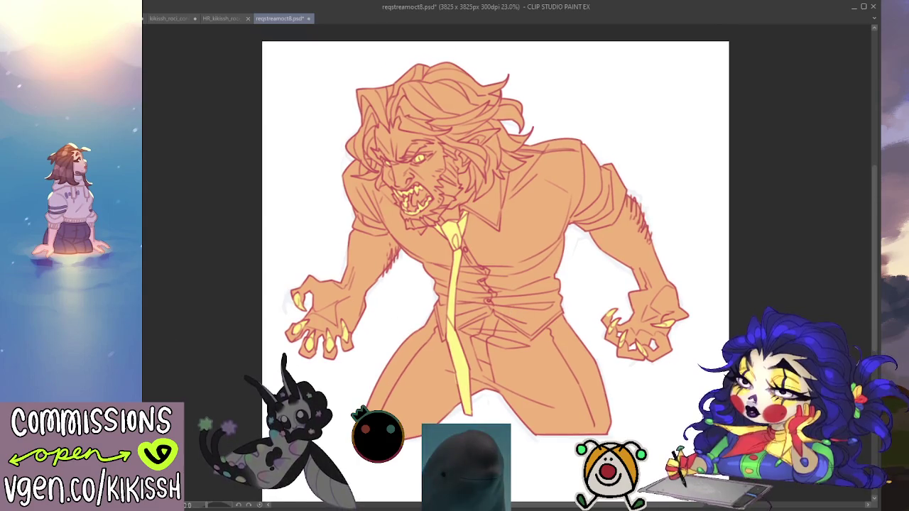
mouse_move(440, 316)
mouse_down()
mouse_move(466, 299)
mouse_move(508, 291)
mouse_move(515, 300)
mouse_up()
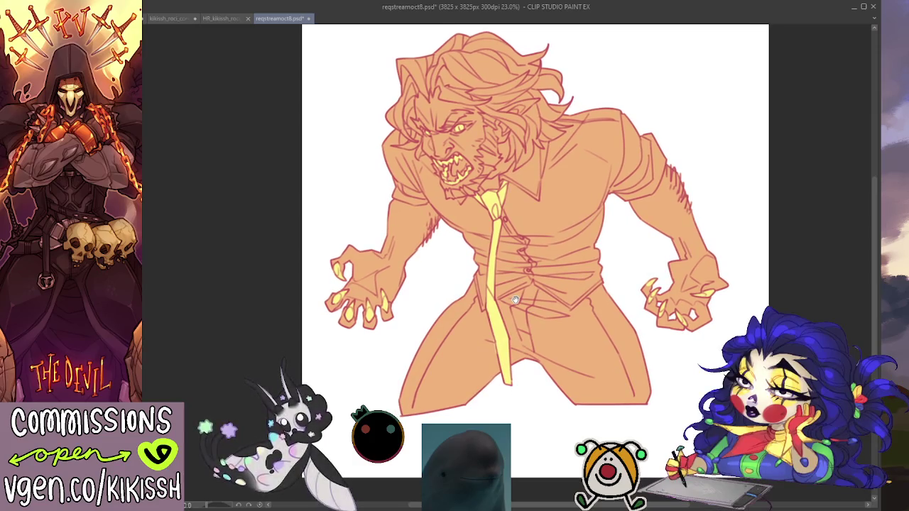
drag(516, 299, 529, 320)
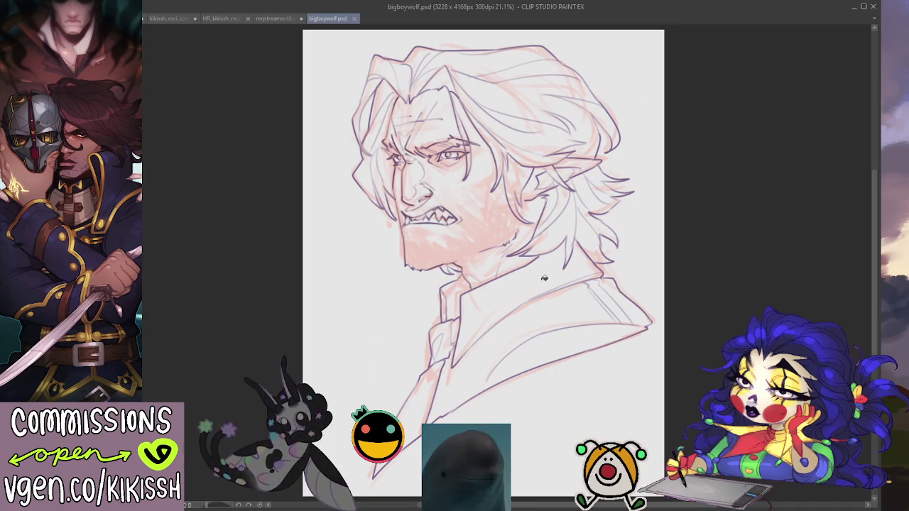
drag(511, 294, 510, 290)
scroll(514, 289, up, 1)
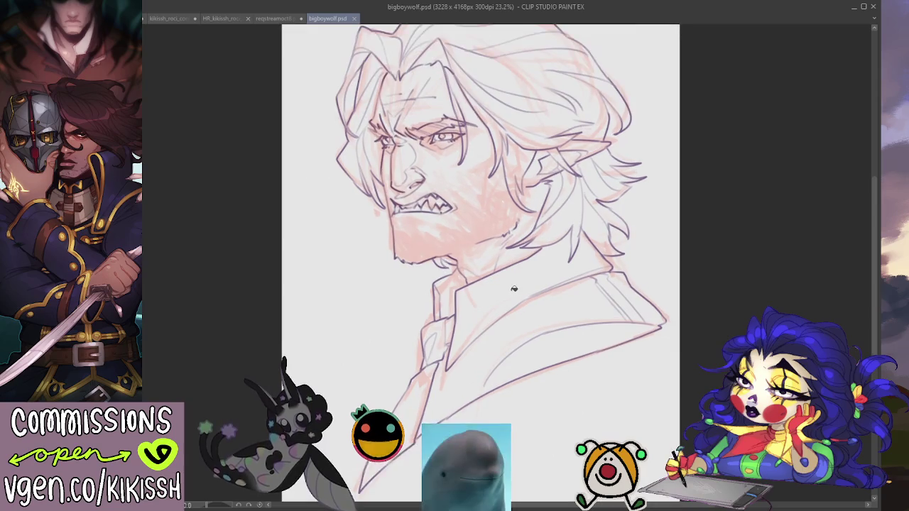
drag(509, 306, 513, 307)
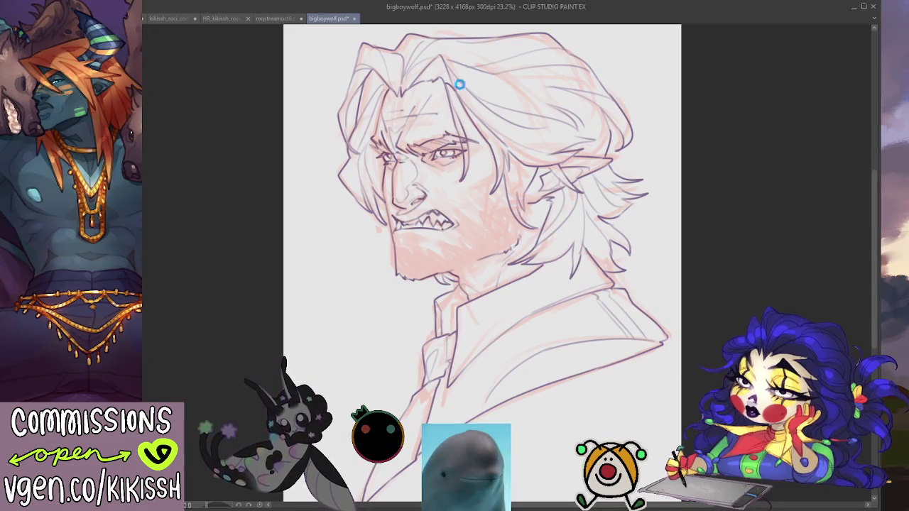
click(357, 19)
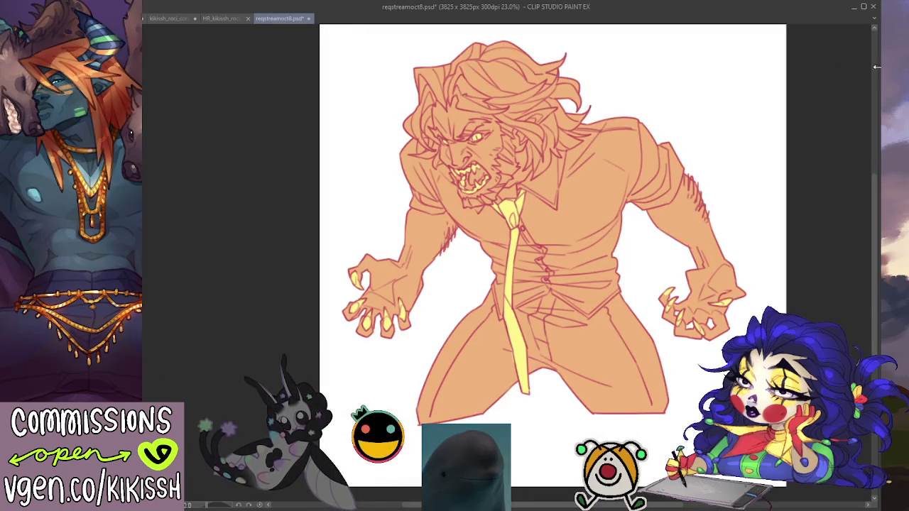
Step: Scale up the werewolf drawing, zoom and pan to check it, then close the bigby drawing
drag(540, 291, 561, 317)
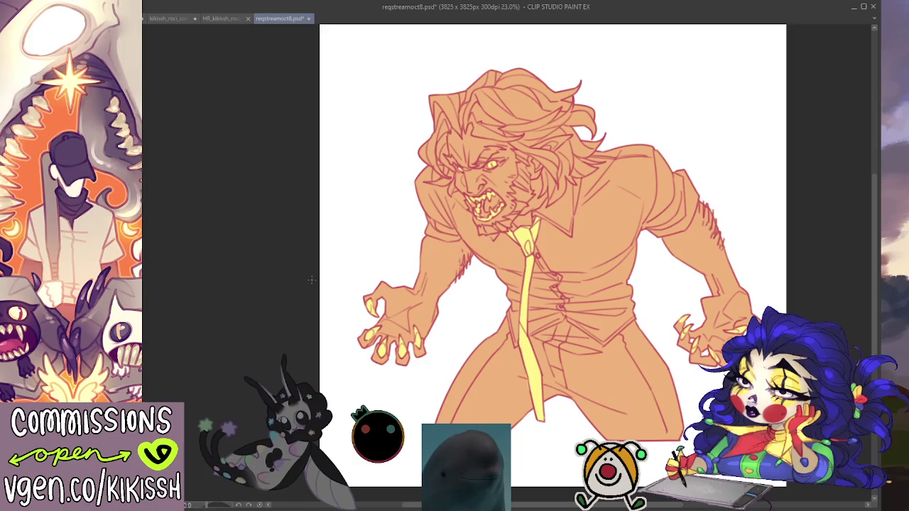
scroll(369, 273, up, 1)
scroll(405, 268, up, 1)
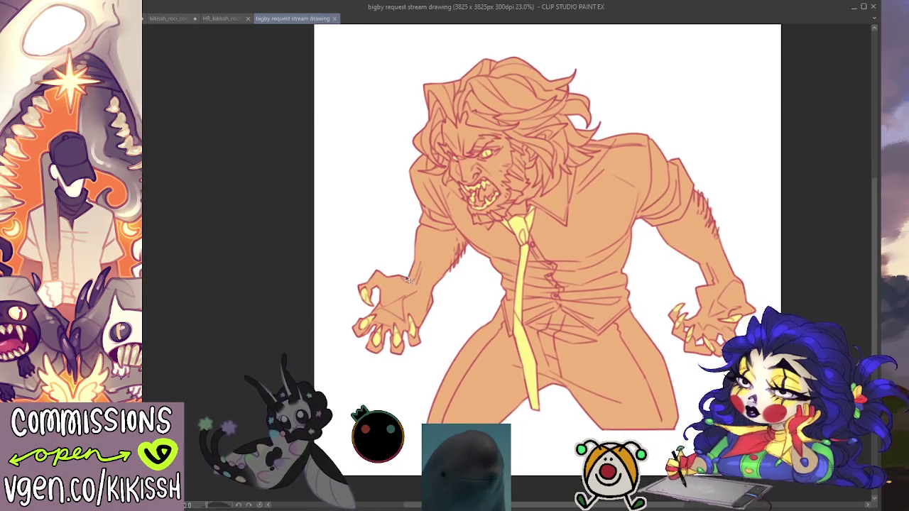
scroll(434, 264, up, 1)
drag(434, 264, 370, 274)
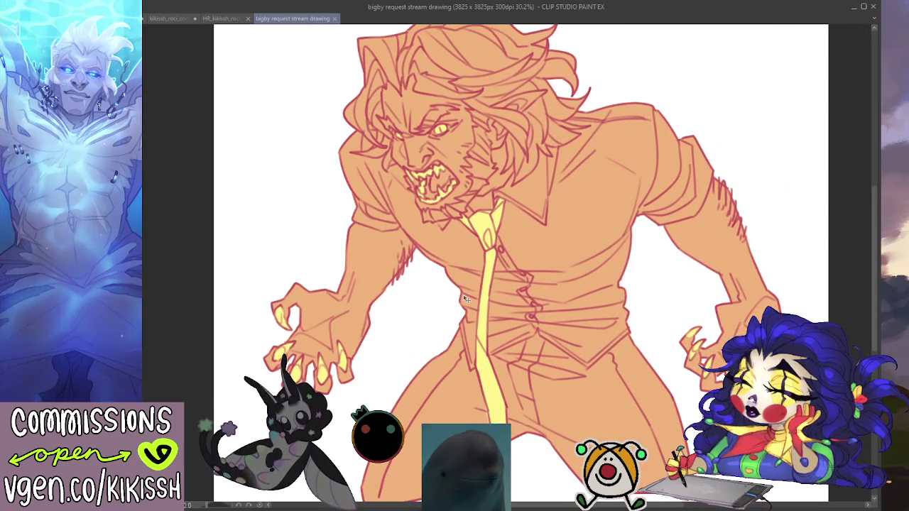
scroll(465, 299, down, 1)
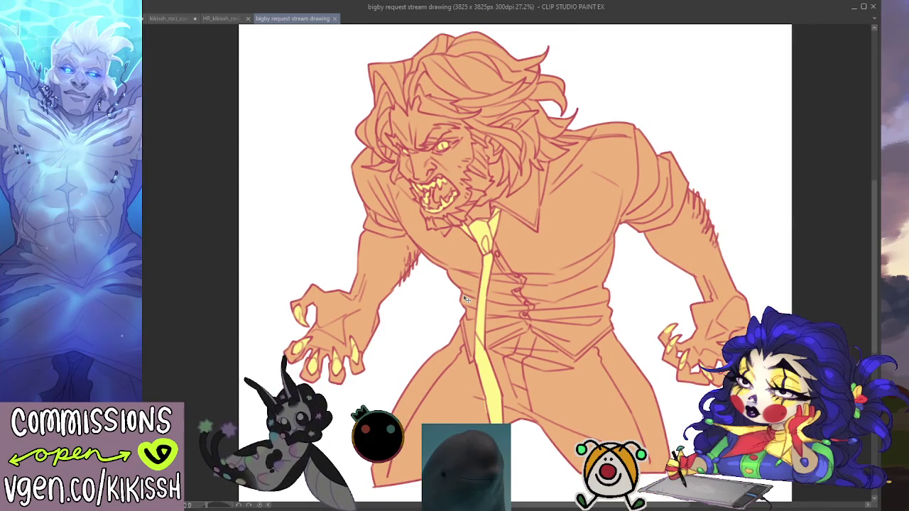
click(334, 18)
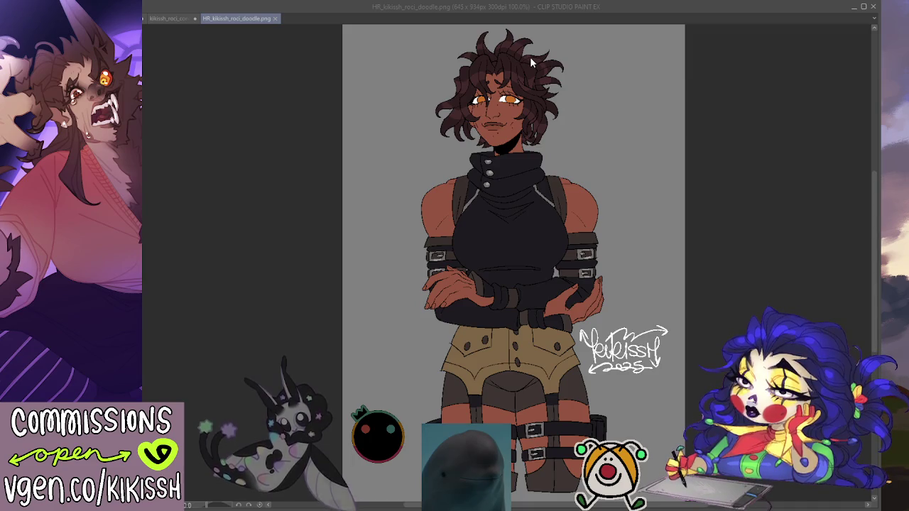
Step: Drag the heart eyes file in to open it as a new document
drag(531, 62, 536, 107)
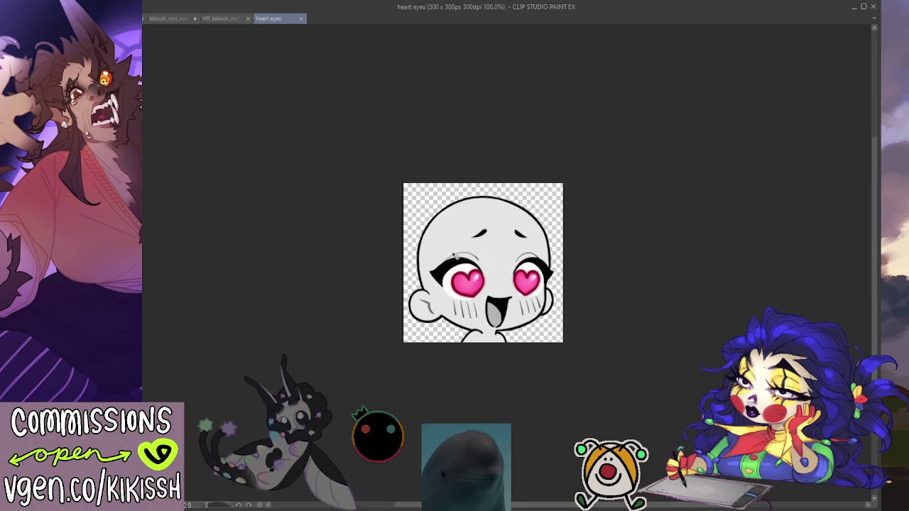
Step: Scroll up over the heart-eyes emote canvas
scroll(500, 252, up, 2)
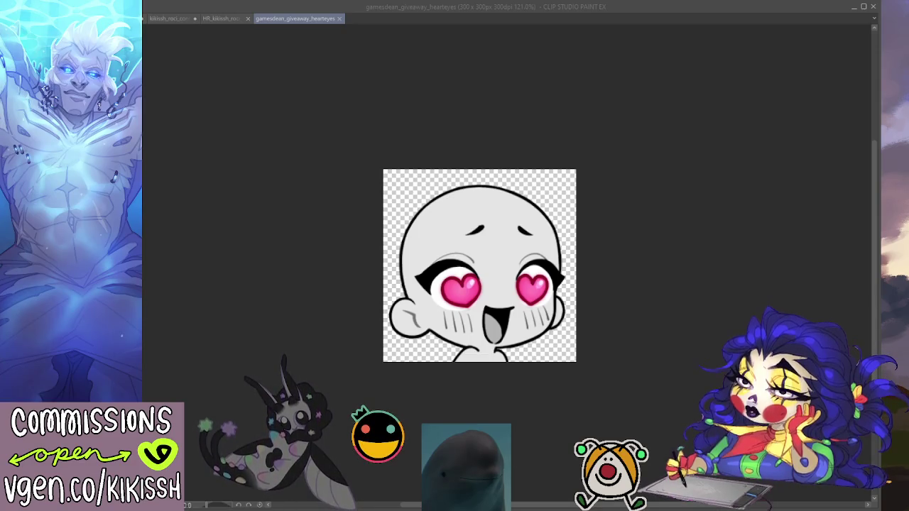
Step: Switch from the heart-eyes emote to the clown buttons sketches document with Ctrl+Tab
key(alt+Tab)
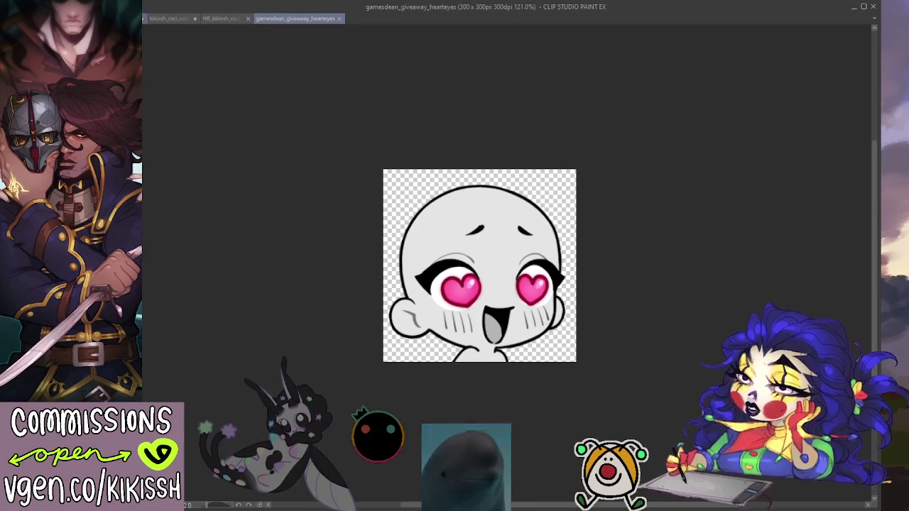
key(ctrl+Tab)
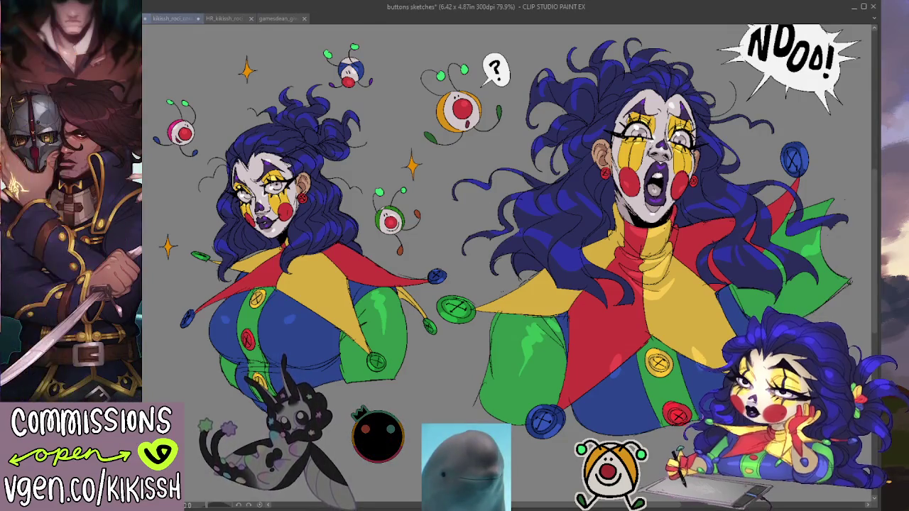
Step: Close the confused emote document and return to the gamesdean_giveaway_hearteyes emote
click(190, 20)
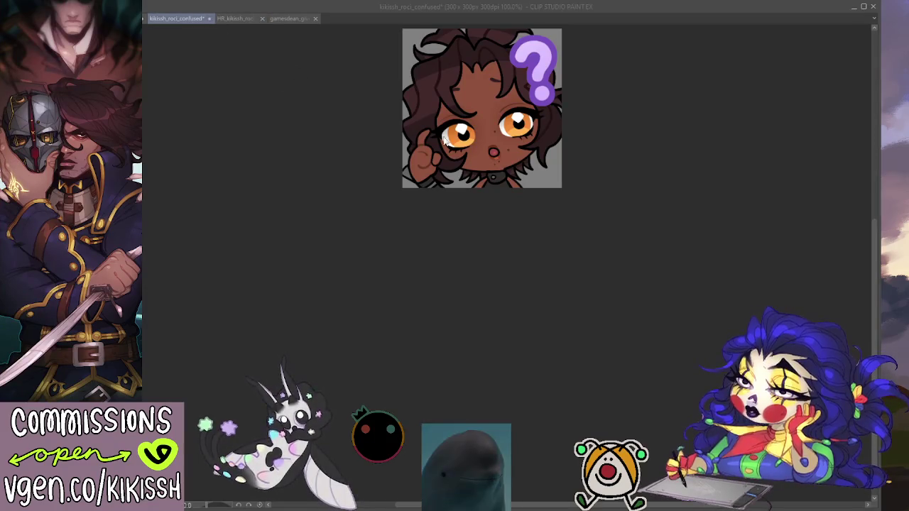
key(ctrl+w)
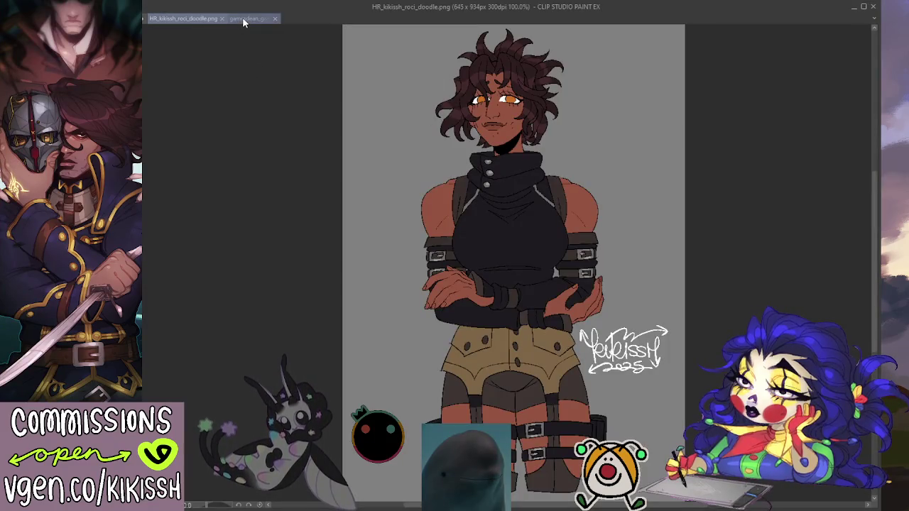
click(243, 20)
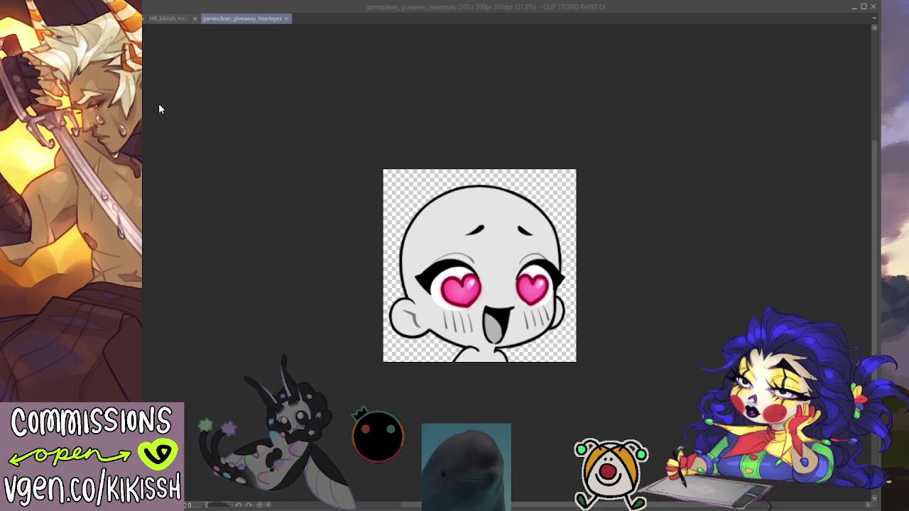
click(323, 148)
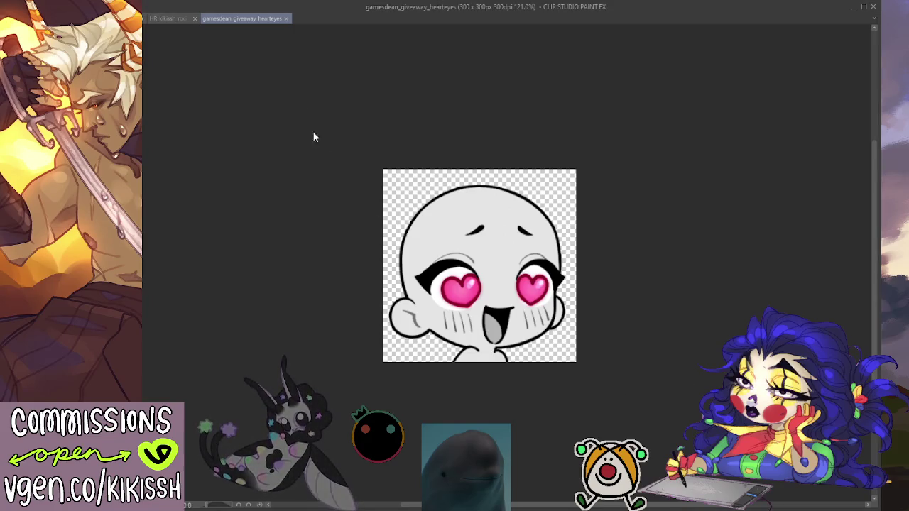
Step: Arrange the full-character and eye close-up reference screenshots beside the emote canvas
drag(276, 102, 389, 56)
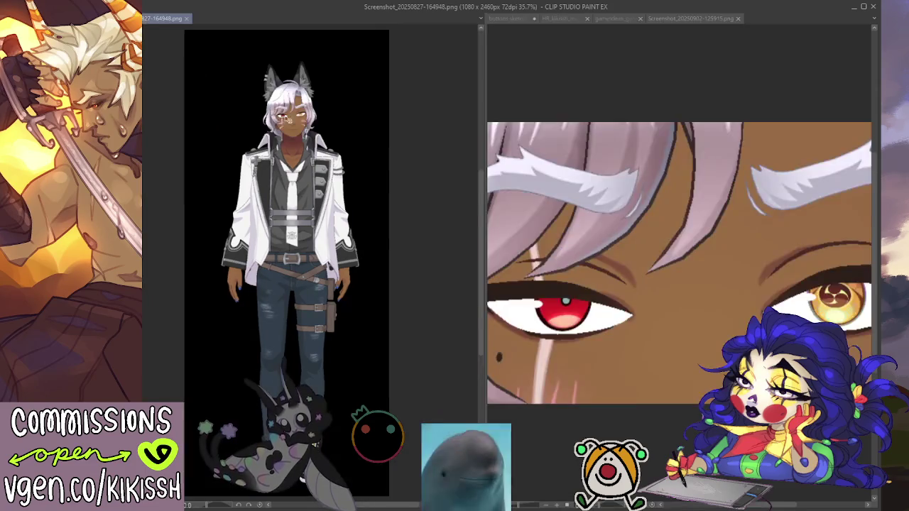
drag(488, 144, 312, 148)
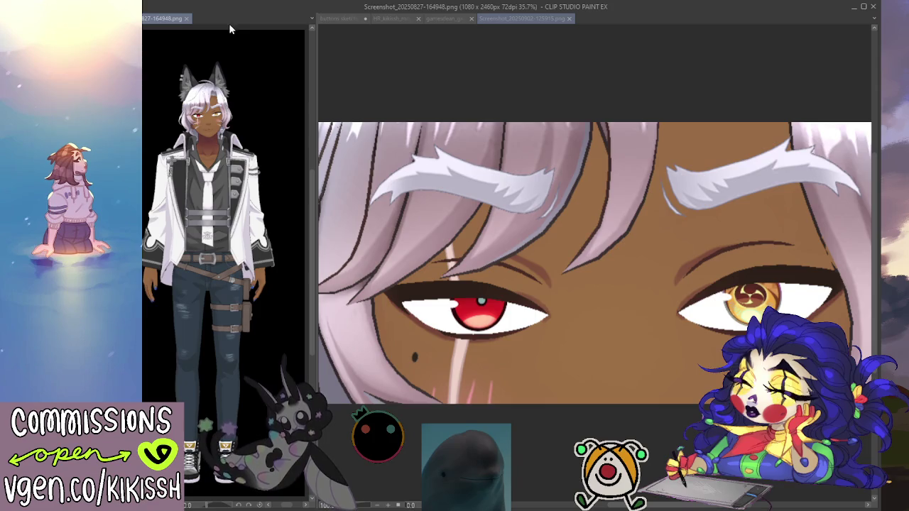
drag(230, 17, 242, 27)
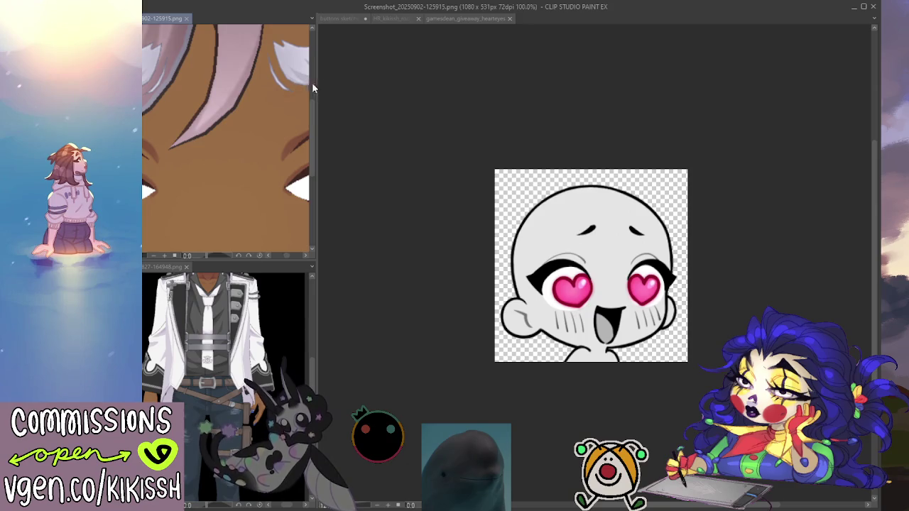
scroll(245, 107, down, 2)
scroll(234, 99, down, 2)
scroll(220, 89, down, 2)
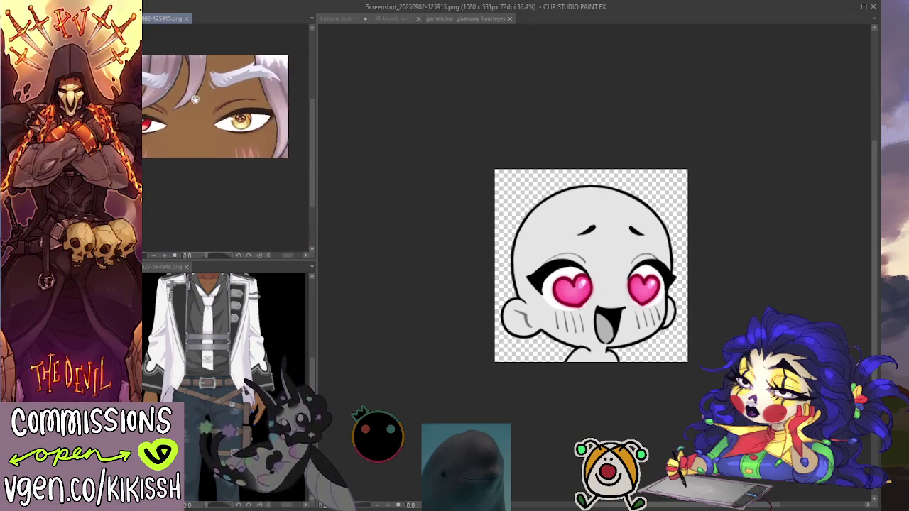
drag(213, 83, 211, 80)
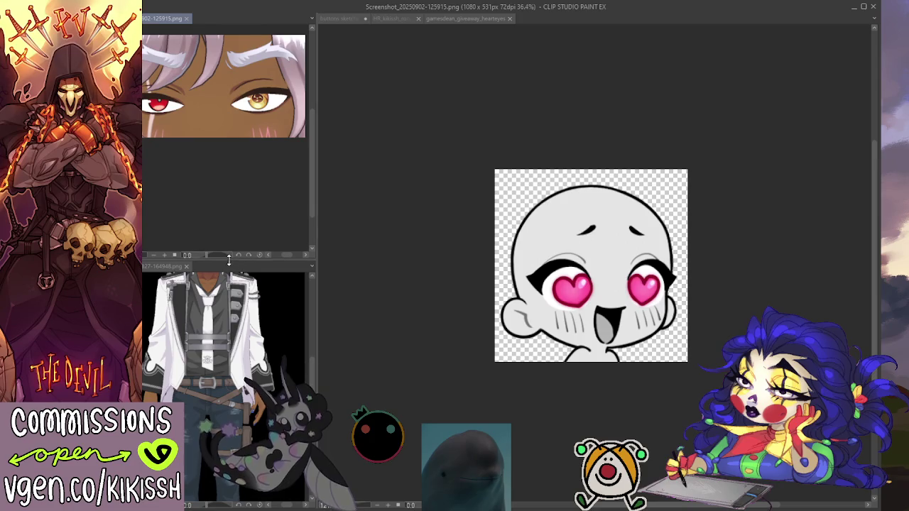
drag(228, 260, 229, 124)
drag(222, 57, 223, 101)
Step: Zoom the lower reference to the wolf character's head and ears, back on the heart-eyes emote
click(241, 182)
scroll(242, 206, up, 1)
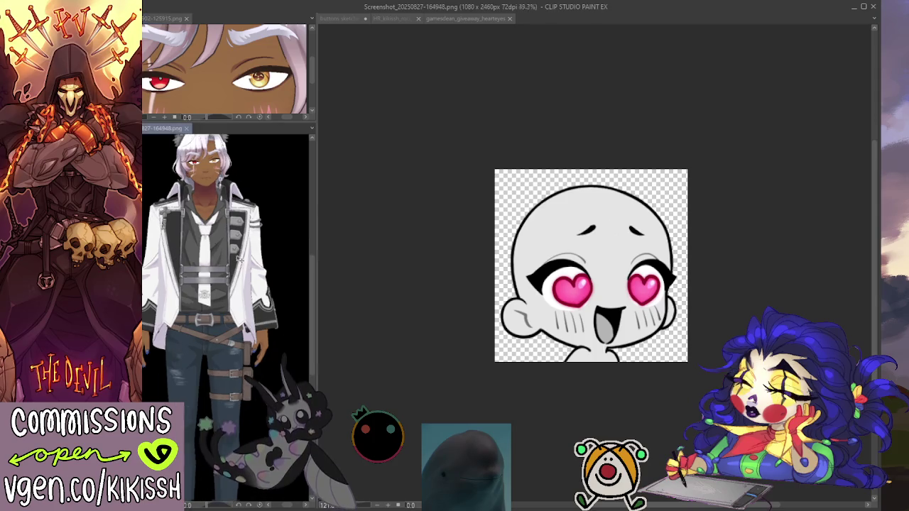
scroll(241, 227, up, 1)
scroll(241, 256, up, 1)
drag(231, 273, 251, 350)
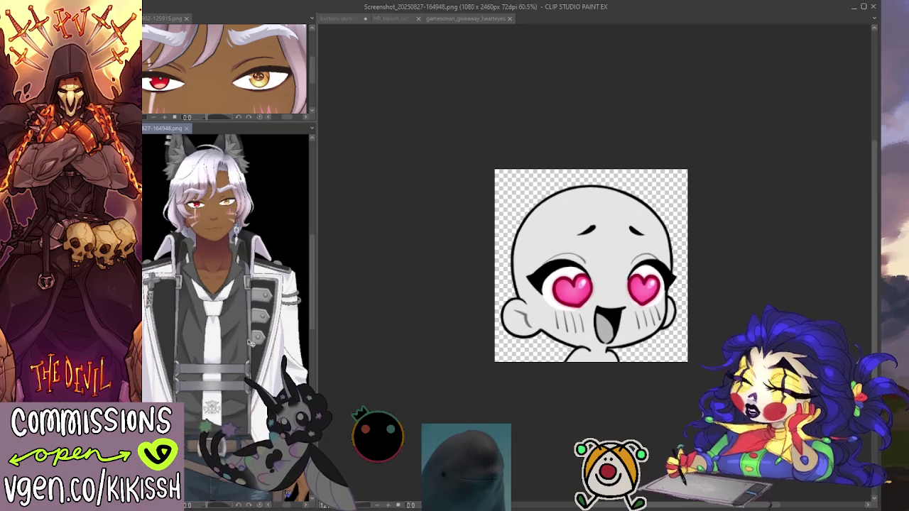
scroll(249, 353, up, 1)
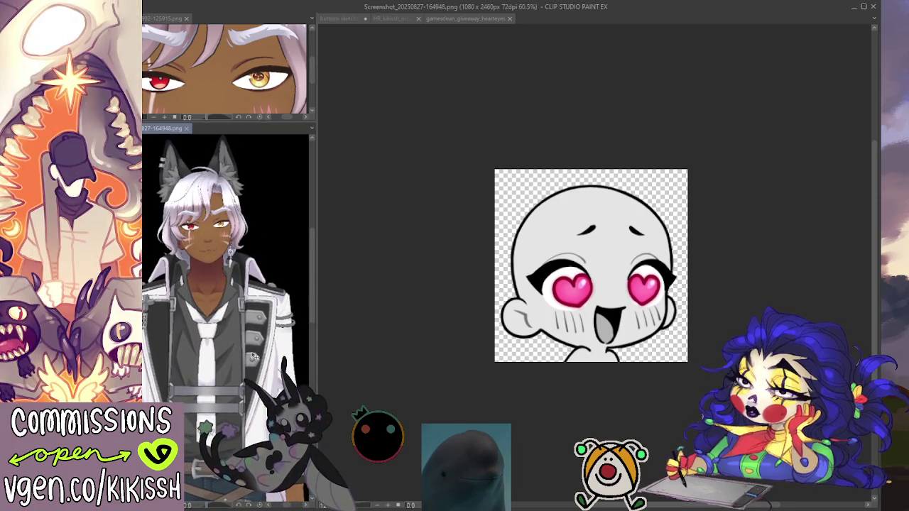
click(595, 264)
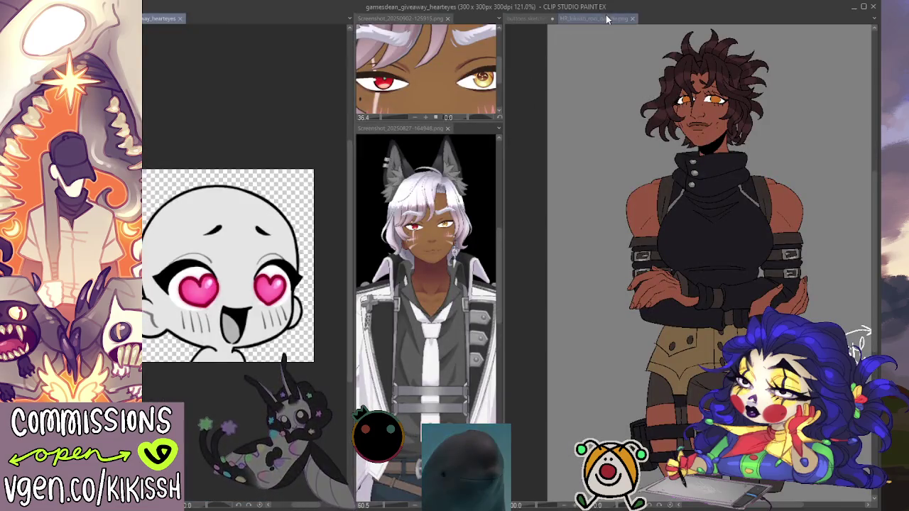
Step: Close the roci doodle file and dock the heart-eyes view into the main tab group
click(605, 17)
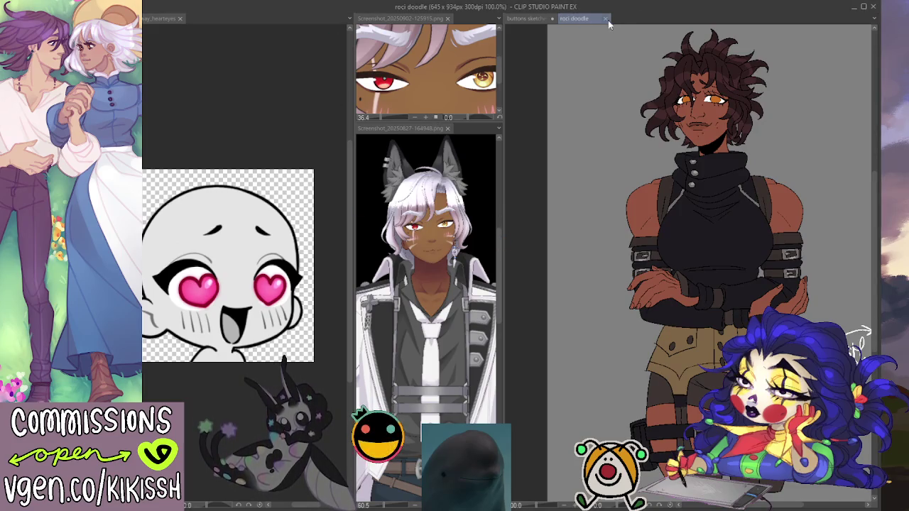
click(605, 20)
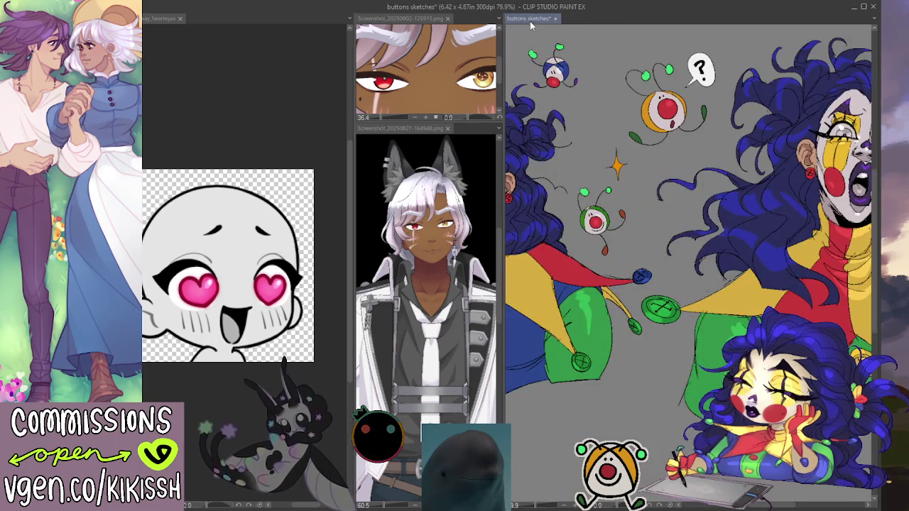
click(180, 18)
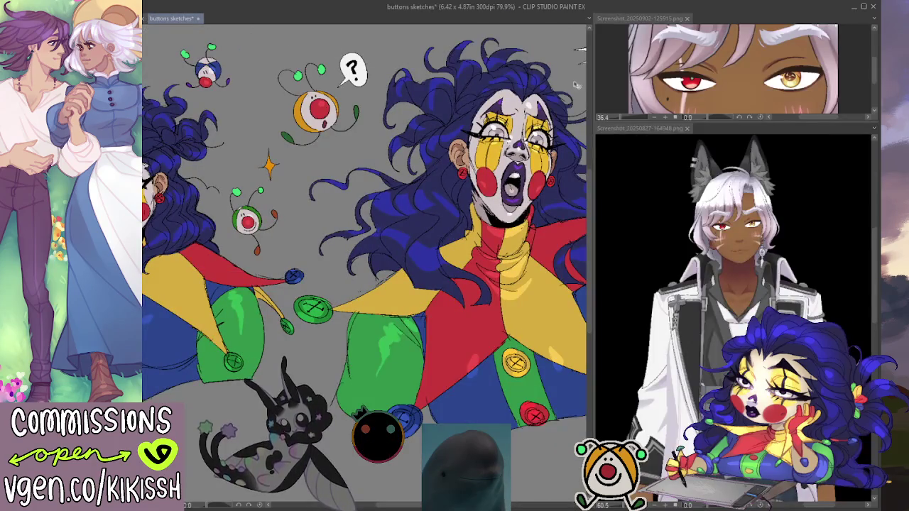
Step: Widen the main canvas beside the references and zoom in on the heart-eyes emote
drag(591, 88, 689, 99)
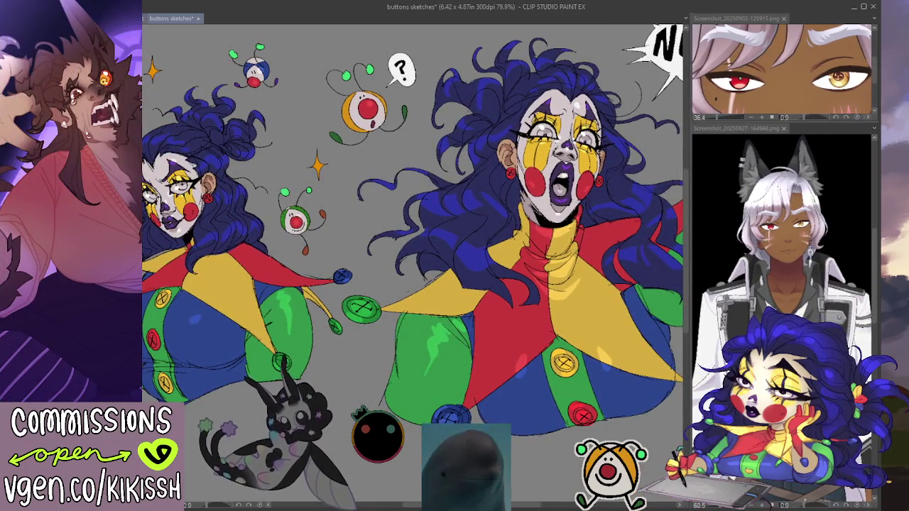
scroll(472, 206, up, 3)
scroll(472, 206, up, 1)
scroll(472, 206, up, 1)
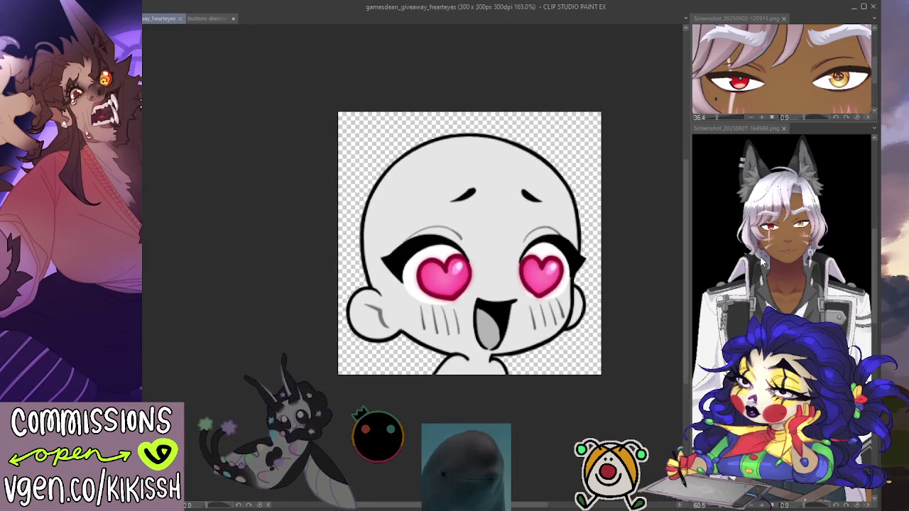
drag(686, 249, 651, 243)
Step: Zoom the lower wolf-eared reference to 100% on his face and ears
click(680, 205)
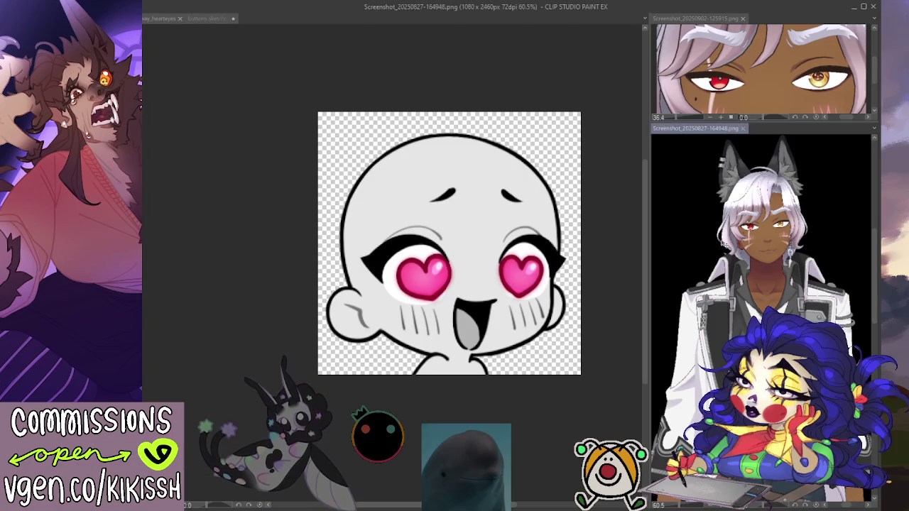
scroll(722, 244, up, 1)
scroll(724, 270, up, 1)
scroll(725, 298, up, 1)
scroll(728, 323, up, 1)
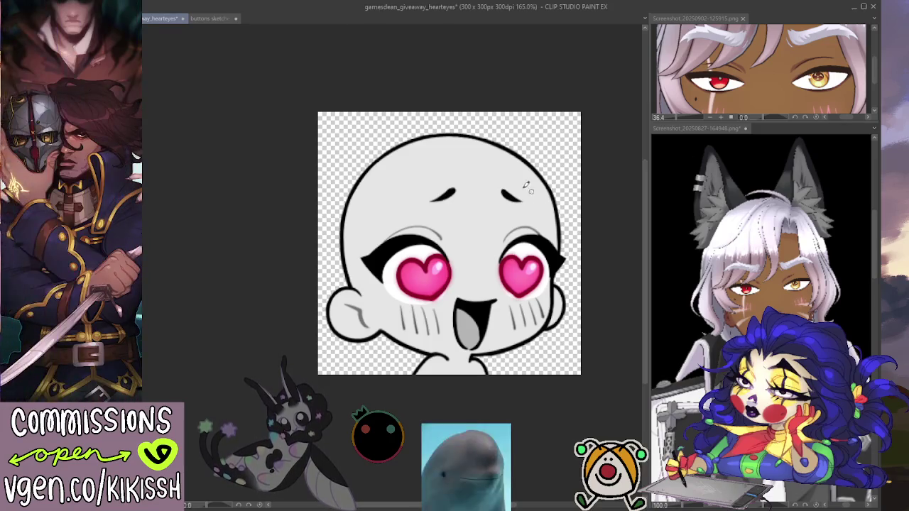
Step: Sketch one thin red curve from the head's top outline past the left eyebrow, undoing trial strokes
drag(453, 219, 507, 174)
drag(495, 211, 497, 259)
key(Delete)
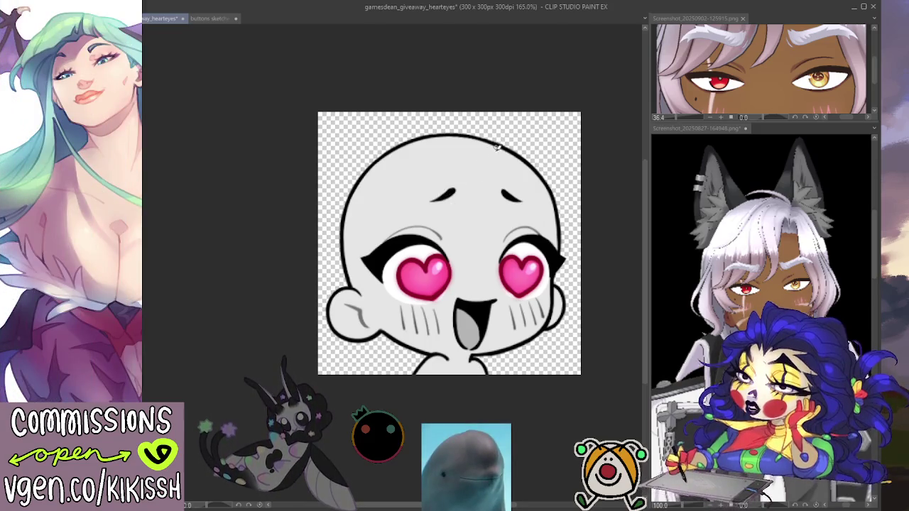
mouse_move(485, 147)
mouse_down()
mouse_move(461, 226)
mouse_move(437, 199)
mouse_move(453, 188)
mouse_up()
key(ctrl+z)
key(ctrl+z)
key(ctrl+z)
Step: Try several red hair strokes over the crown and upper-left of the head, undoing rejected ones
drag(463, 221, 430, 242)
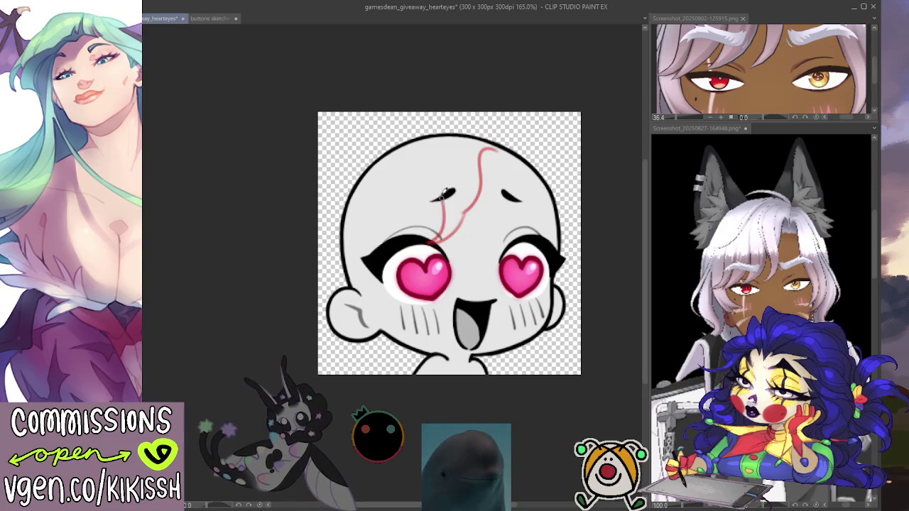
drag(465, 139, 448, 210)
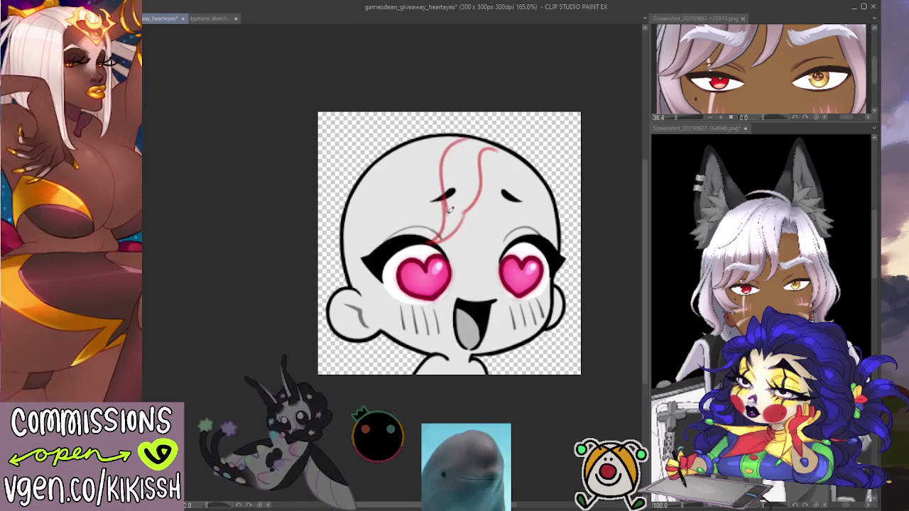
key(ctrl+z)
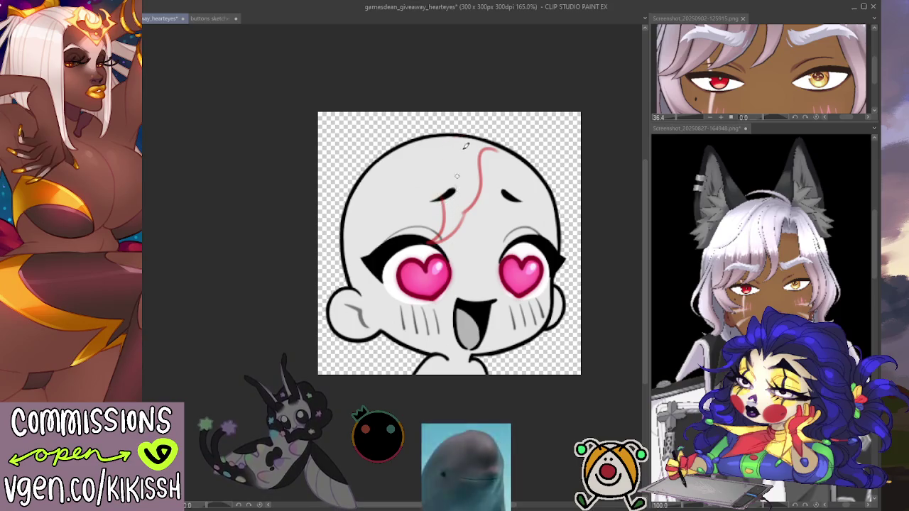
mouse_move(458, 139)
mouse_down()
mouse_move(447, 203)
mouse_move(391, 242)
mouse_up()
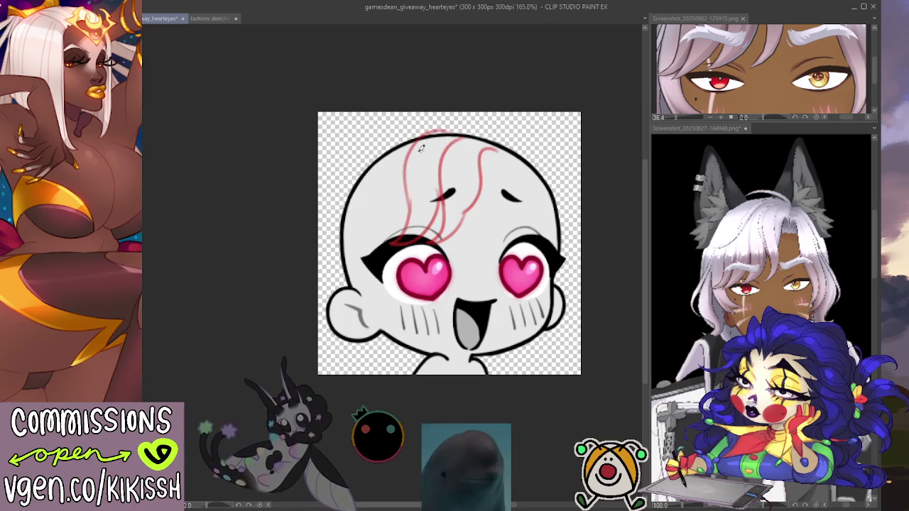
key(ctrl+z)
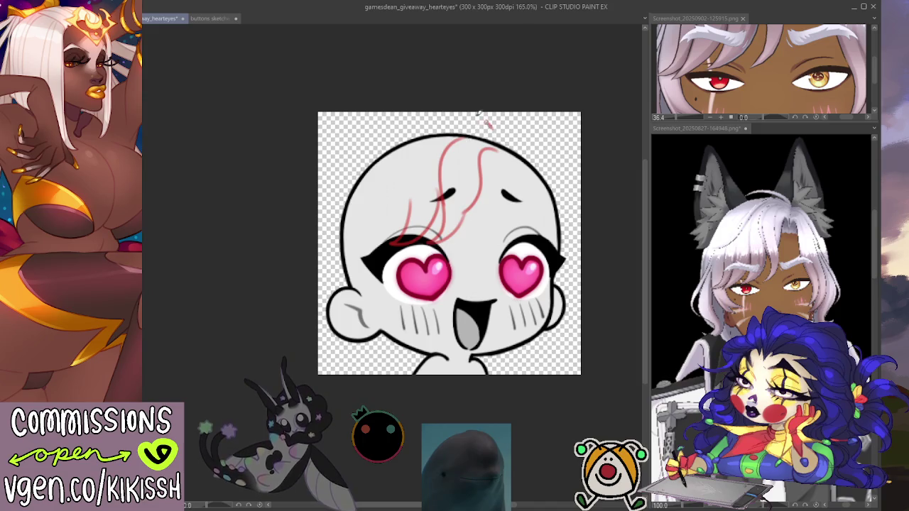
drag(490, 127, 419, 125)
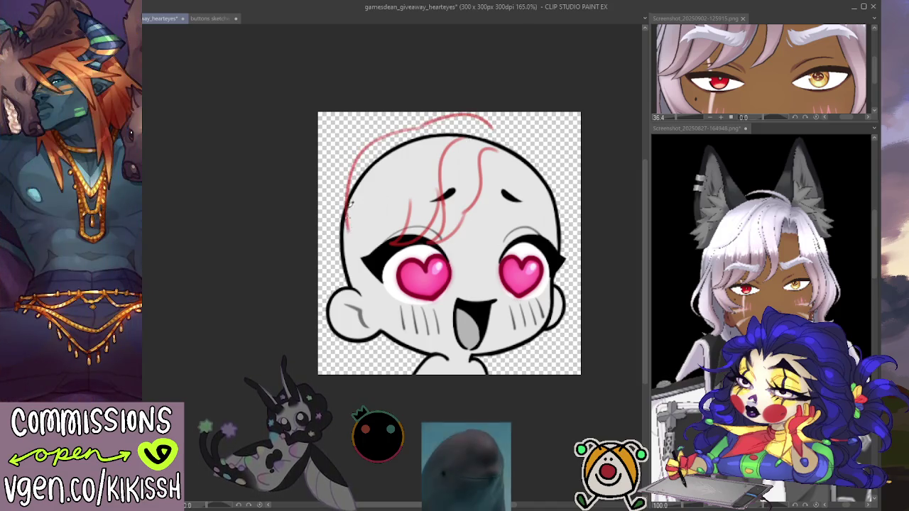
key(ctrl+z)
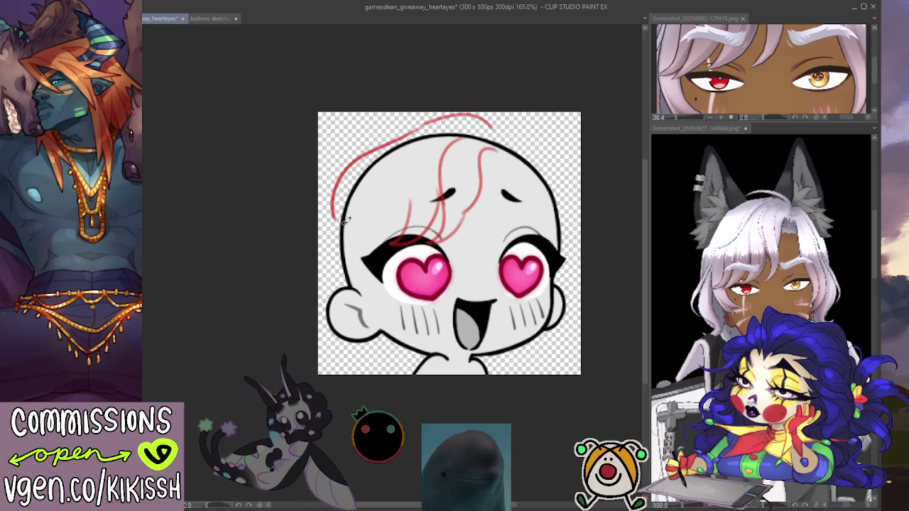
key(ctrl+z)
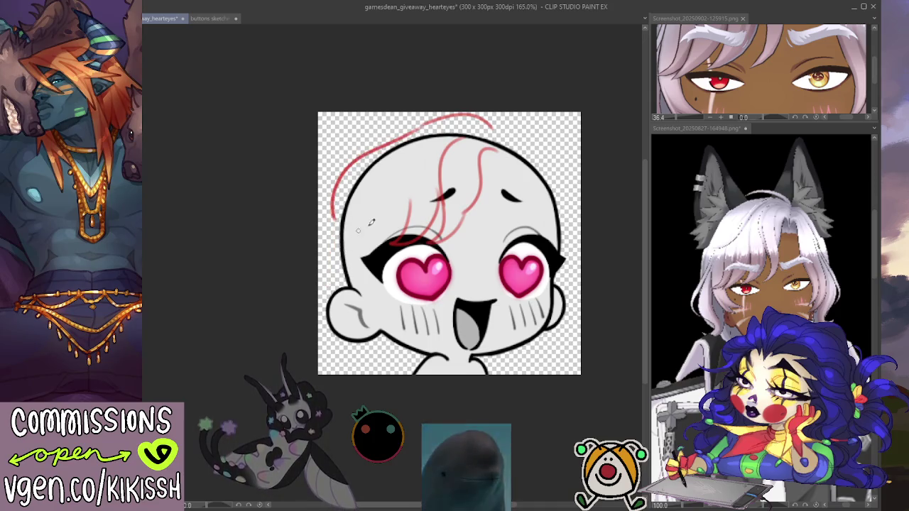
drag(332, 198, 330, 254)
key(ctrl+z)
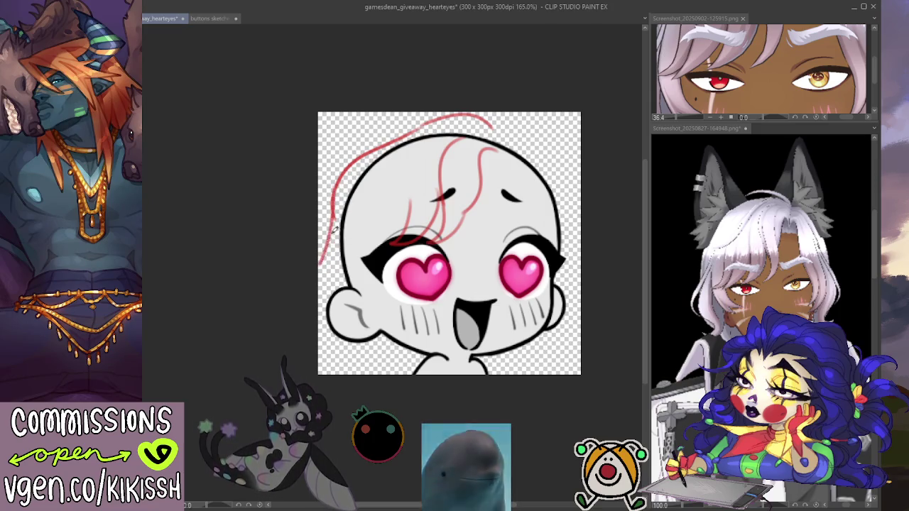
Step: Sketch red hair down the face's left side and strands falling near the chin
mouse_move(316, 259)
mouse_down()
mouse_move(327, 324)
mouse_move(346, 356)
mouse_up()
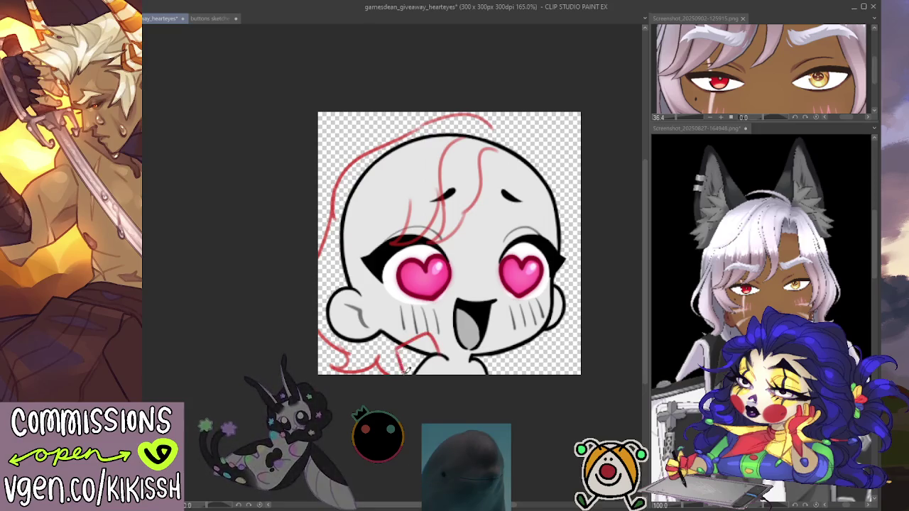
drag(403, 345, 429, 364)
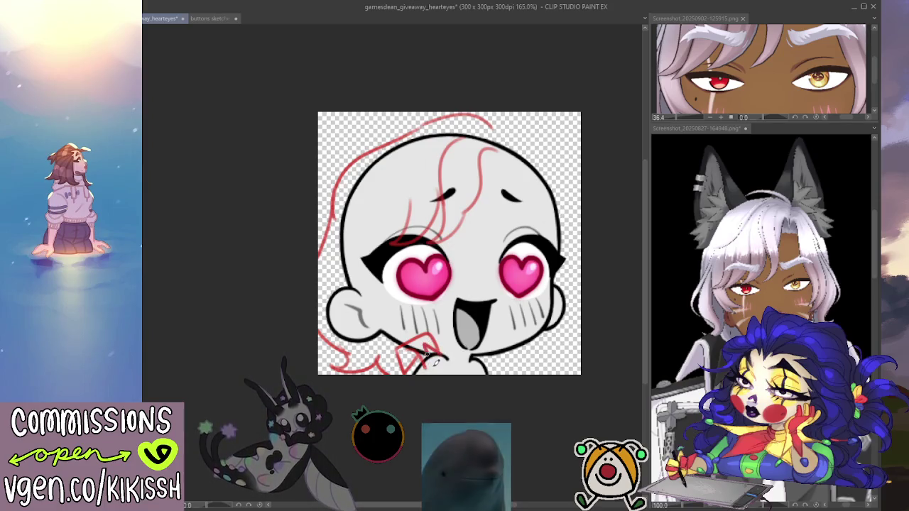
mouse_move(441, 343)
mouse_down()
mouse_move(418, 347)
mouse_move(425, 365)
mouse_up()
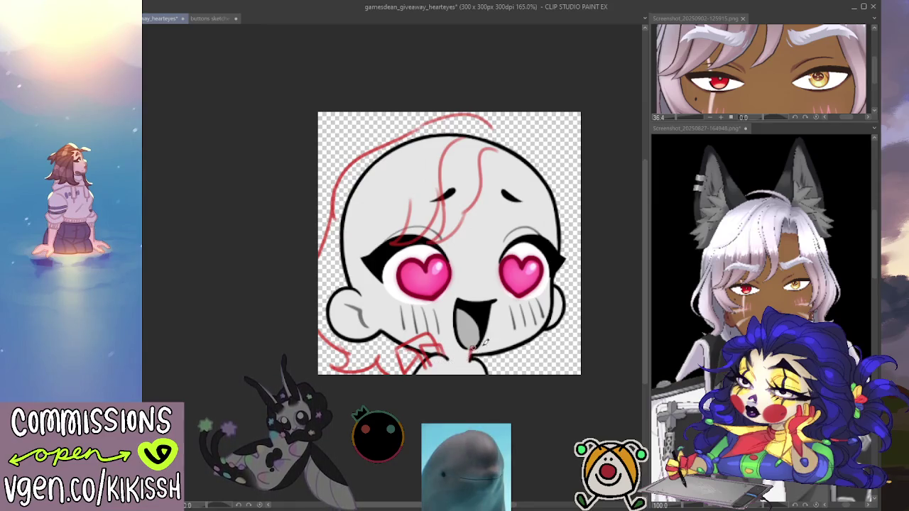
drag(480, 342, 489, 368)
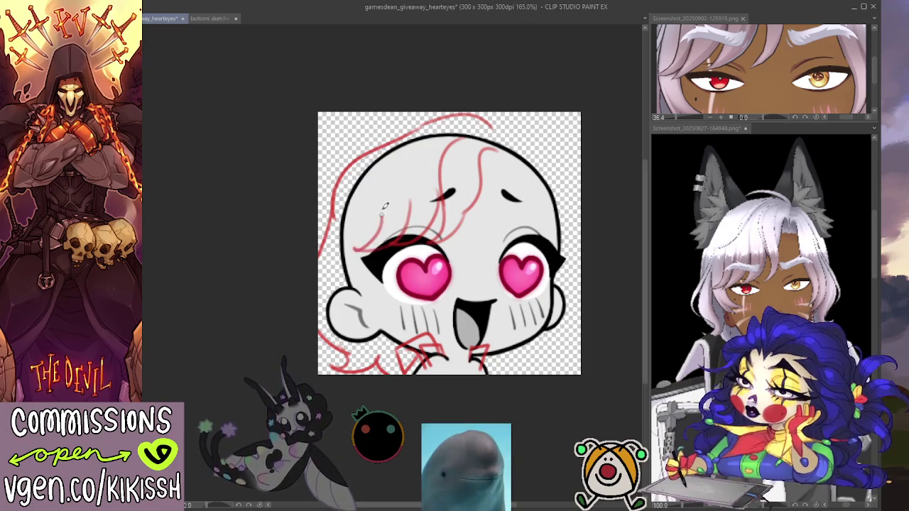
Step: Sketch a forehead strand and red hair locks along the left cheek and upper-left head
drag(404, 131, 382, 216)
key(ctrl+z)
drag(404, 135, 390, 208)
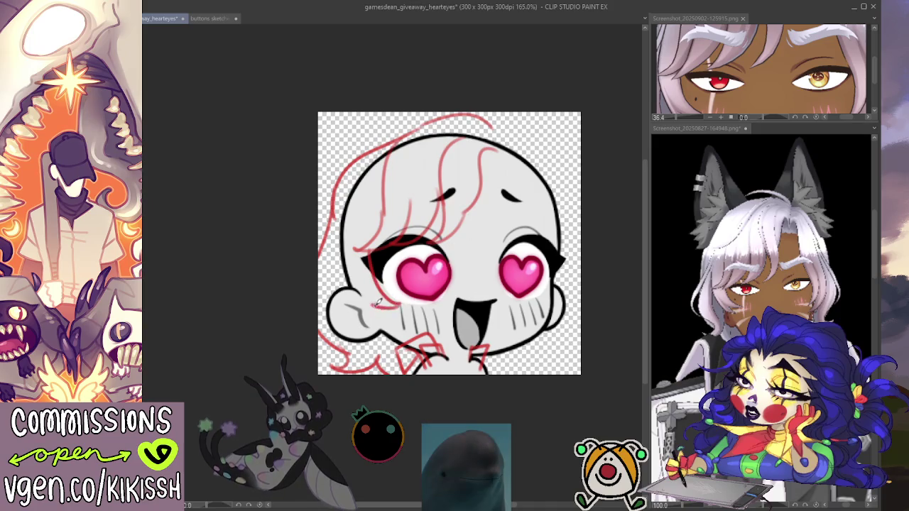
mouse_move(397, 301)
mouse_down()
mouse_move(342, 327)
mouse_move(347, 226)
mouse_up()
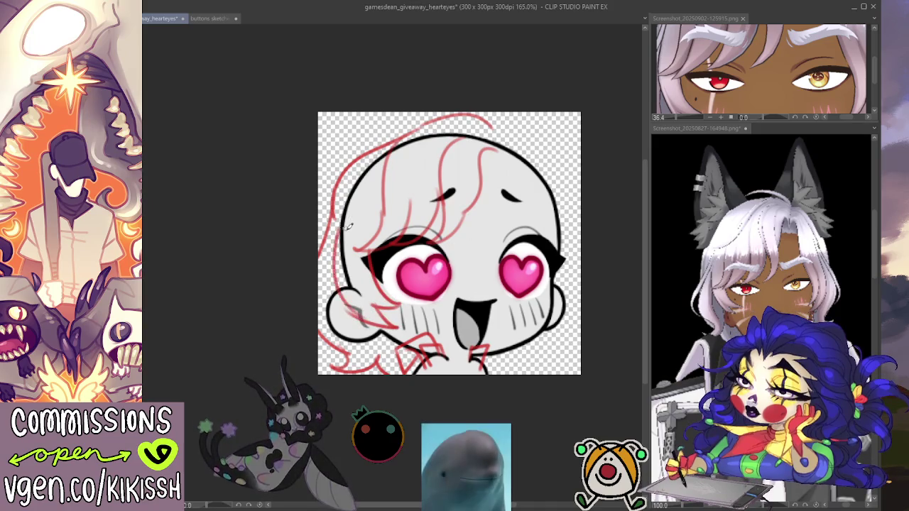
drag(339, 306, 347, 202)
mouse_move(358, 158)
mouse_down()
mouse_move(337, 175)
mouse_move(330, 221)
mouse_up()
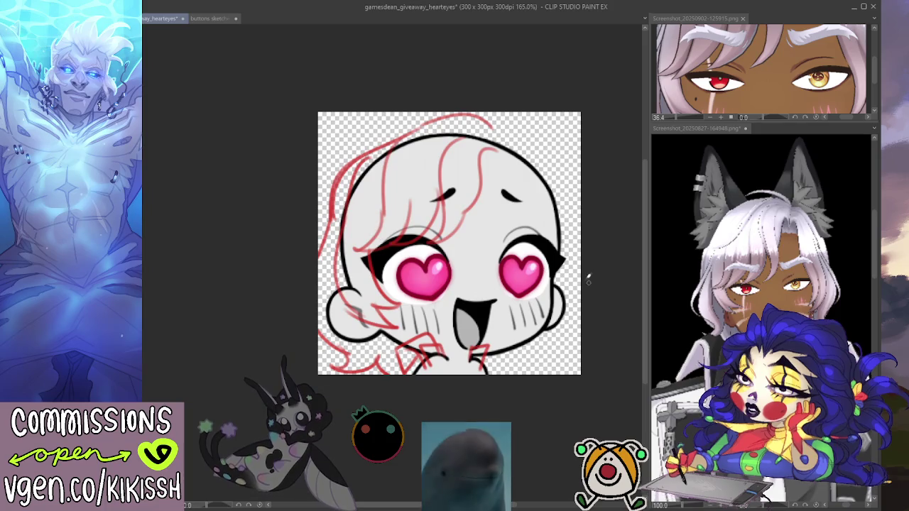
Step: Zoom into the reference screenshot to study the earring, then return to the emote canvas
click(811, 325)
scroll(810, 324, up, 2)
scroll(781, 316, up, 2)
scroll(752, 311, up, 1)
scroll(746, 308, up, 2)
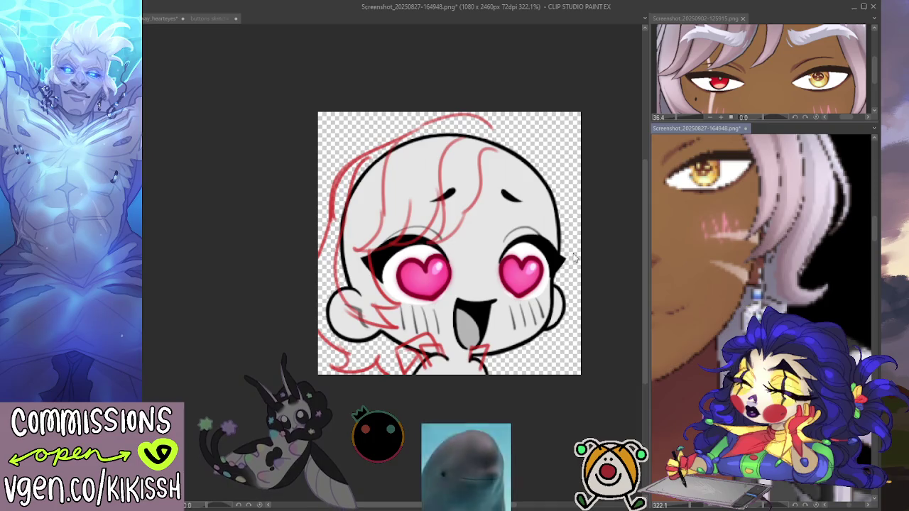
click(548, 171)
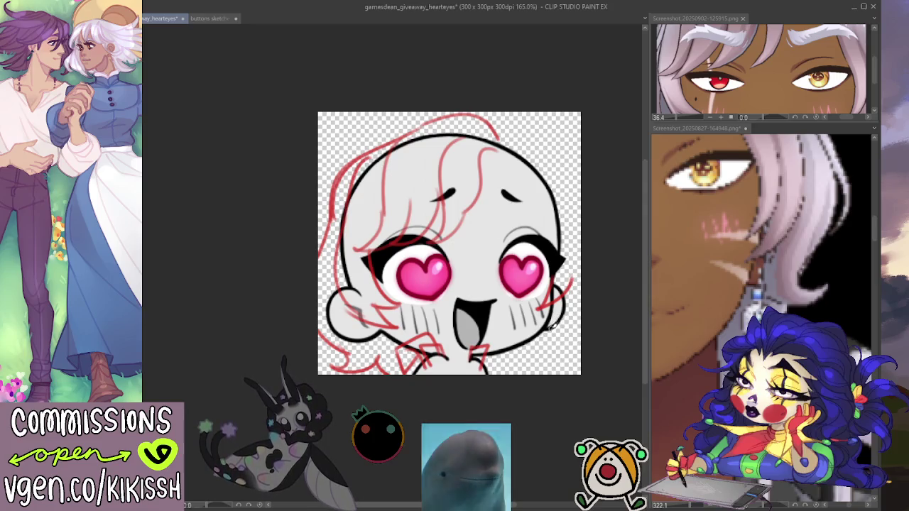
Step: Sketch a red dangling earring of small loops and a drop beside the right cheek
drag(555, 321, 550, 328)
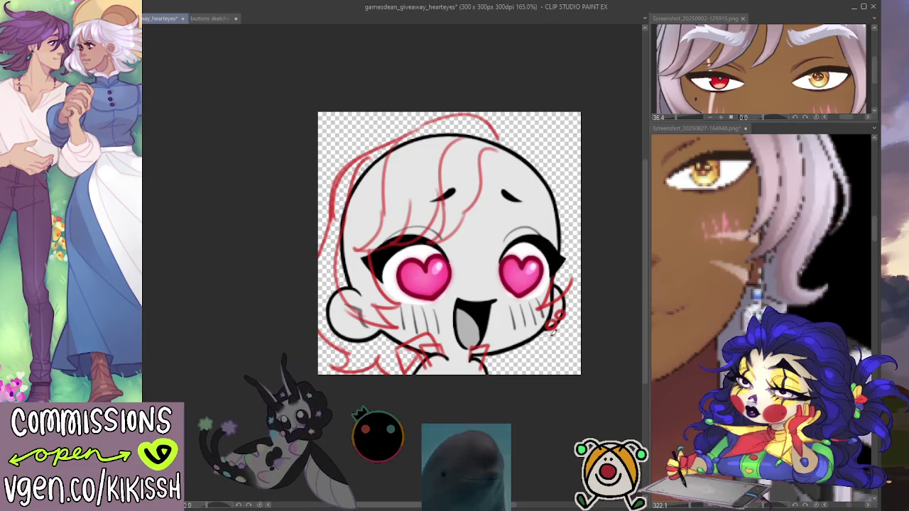
drag(559, 331, 552, 339)
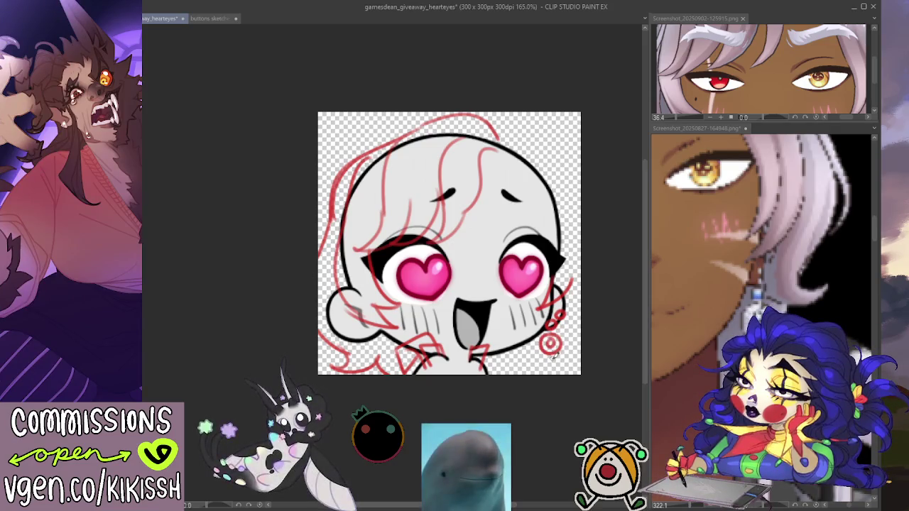
drag(550, 355, 552, 371)
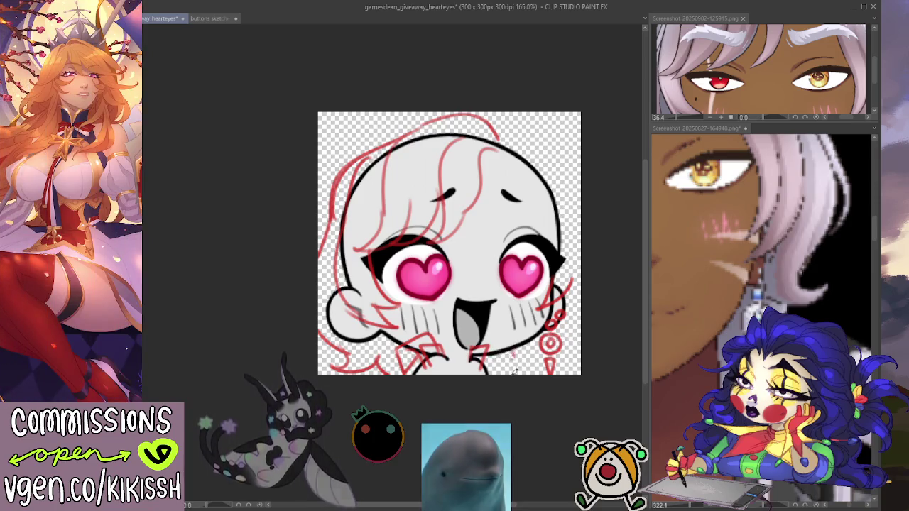
drag(508, 354, 505, 373)
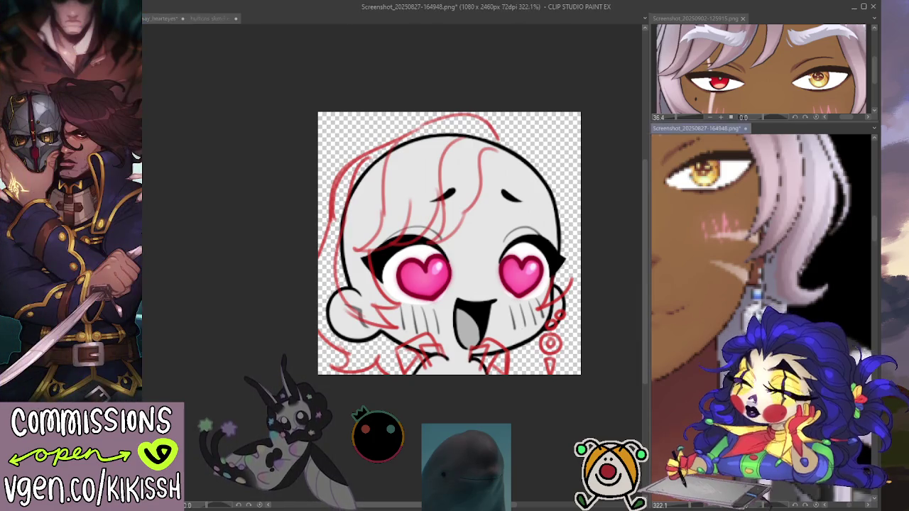
Step: Zoom the reference back out to the whole head, then try and undo a right-side hair stroke
scroll(760, 305, down, 5)
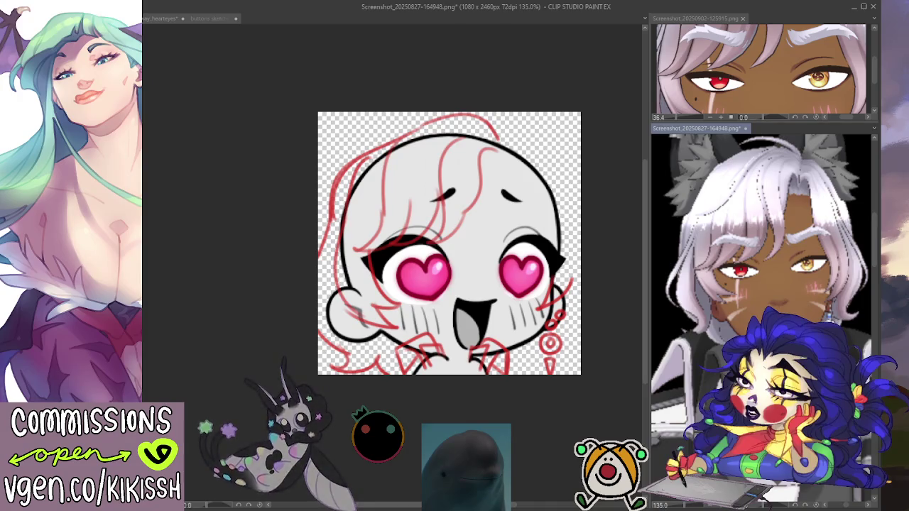
click(601, 330)
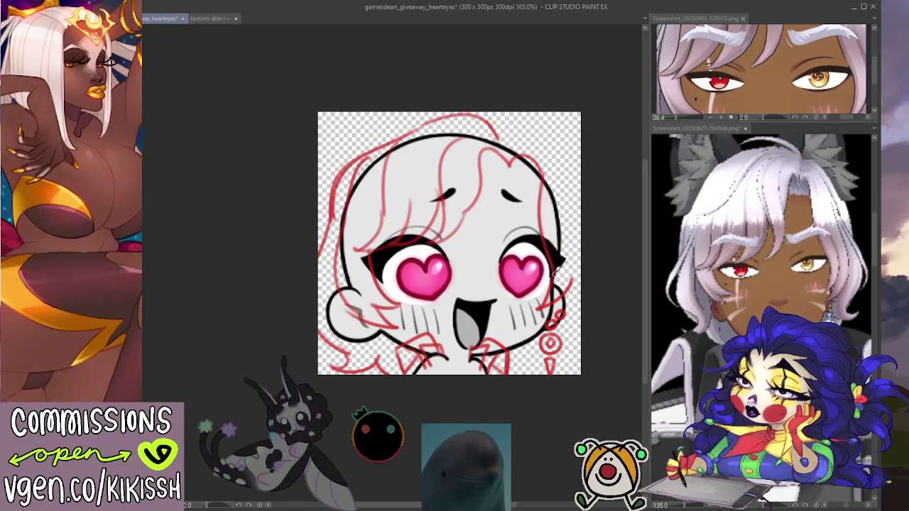
drag(575, 266, 563, 175)
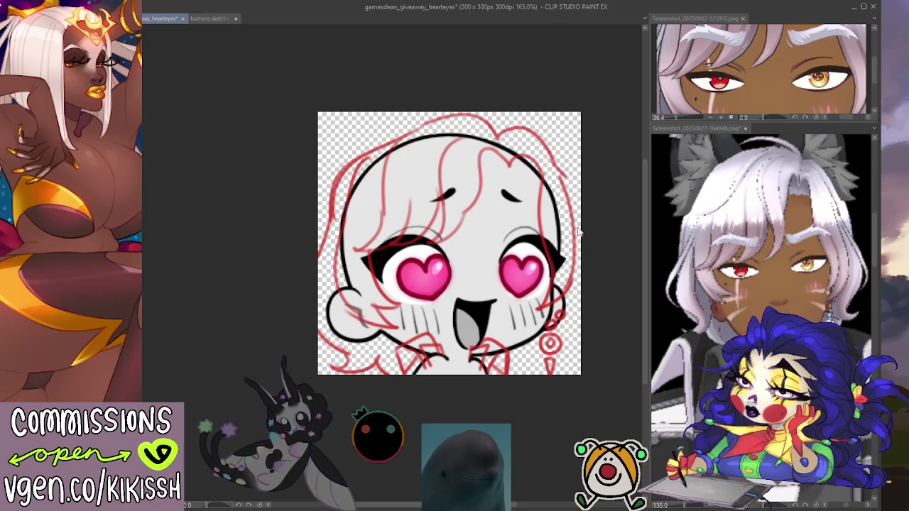
key(ctrl+z)
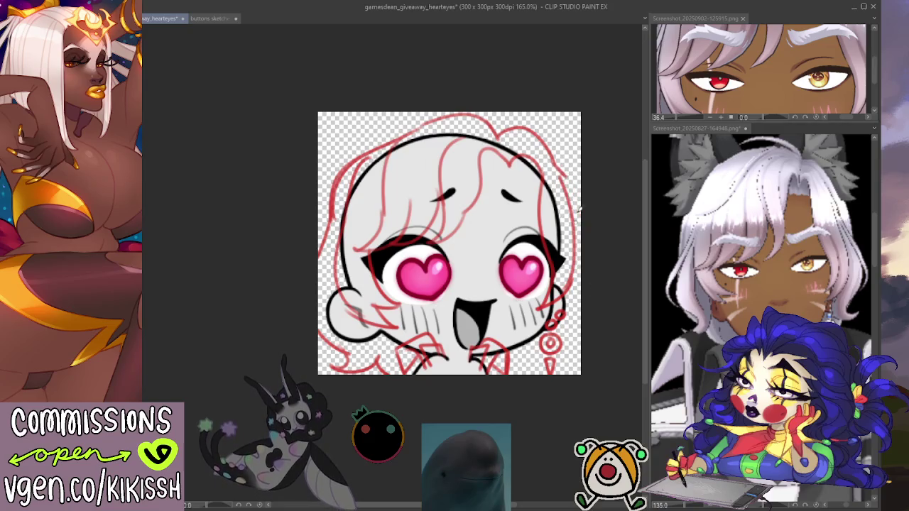